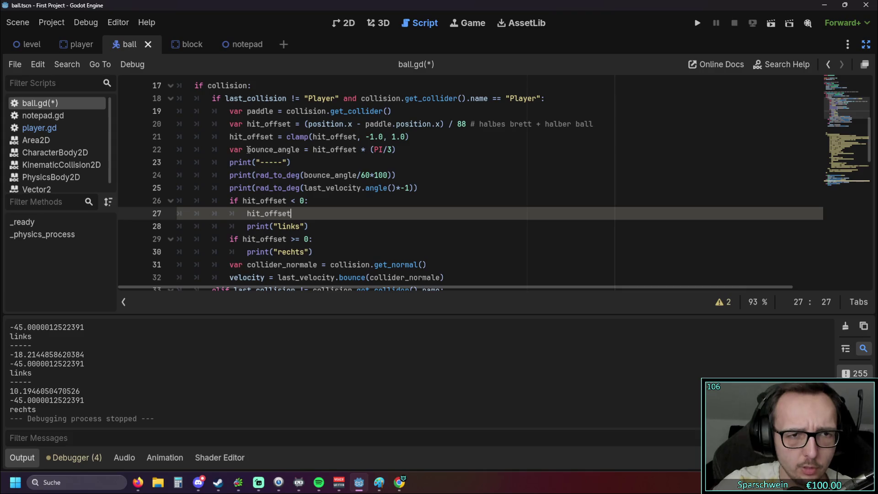
# Replace hit_offset on line 27 with abs(bounce_angle) followed by /100*.
pyautogui.moveTo(247, 149); pyautogui.dragTo(301, 150)
pyautogui.hotkey('ctrl', 'c')
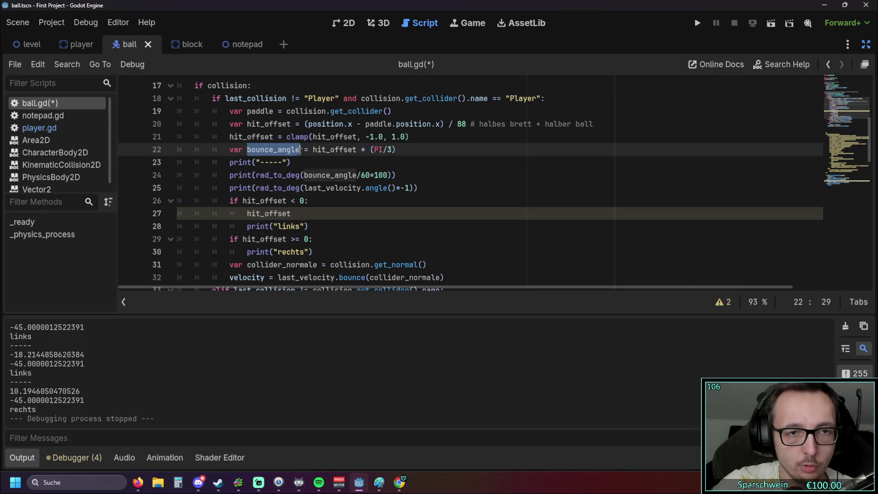
pyautogui.doubleClick(247, 213)
pyautogui.hotkey('ctrl', 'v')
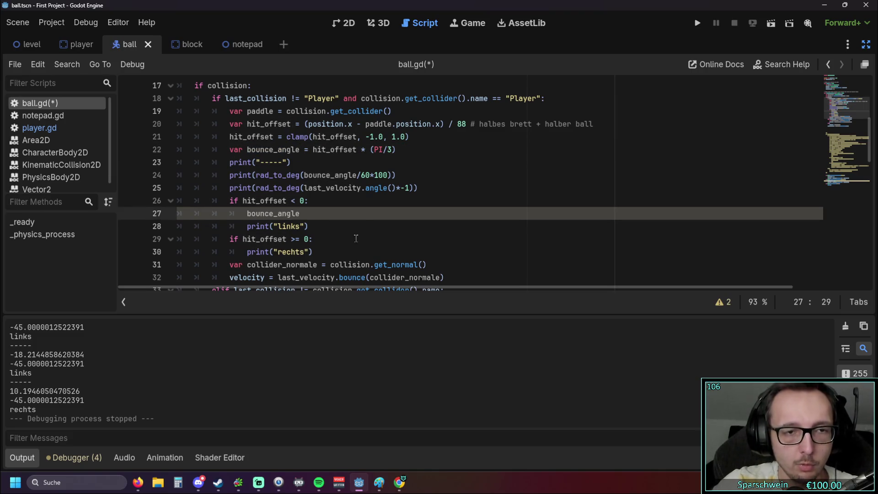
pyautogui.click(247, 212)
pyautogui.write('abs')
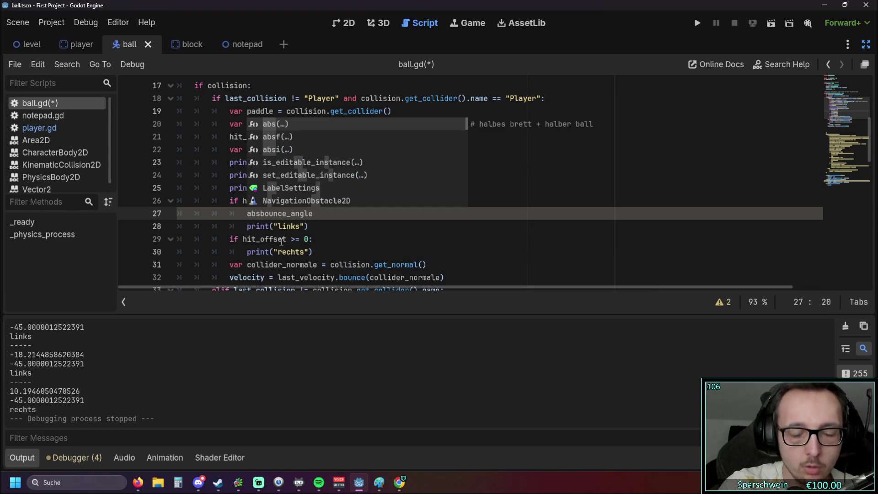
pyautogui.write('(')
pyautogui.press('End')
pyautogui.write(')')
pyautogui.press('Down')
pyautogui.press('Up')
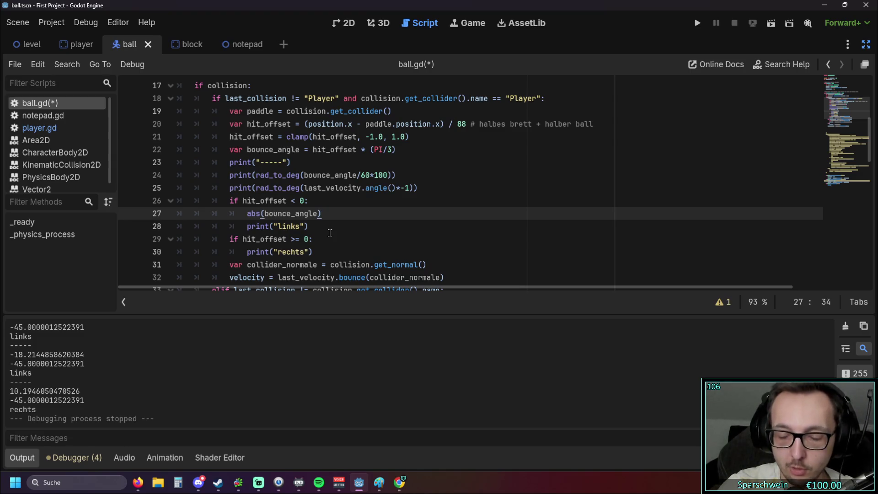
pyautogui.write('/100')
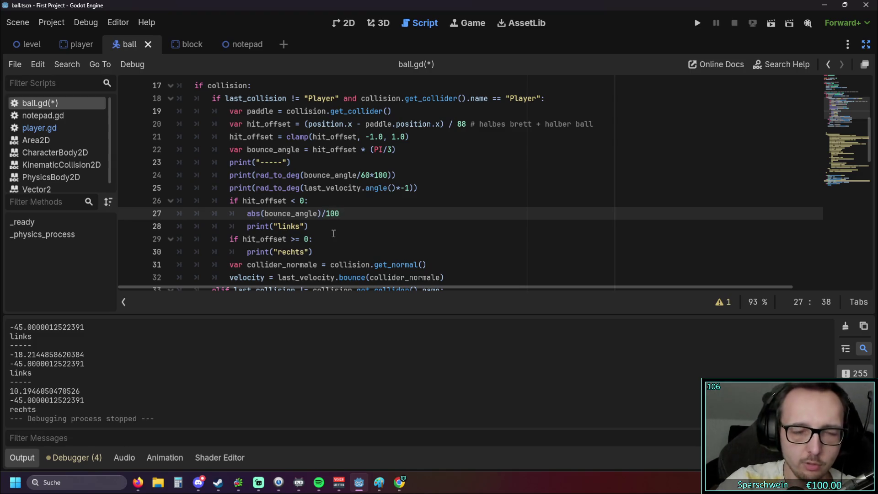
pyautogui.write('*')
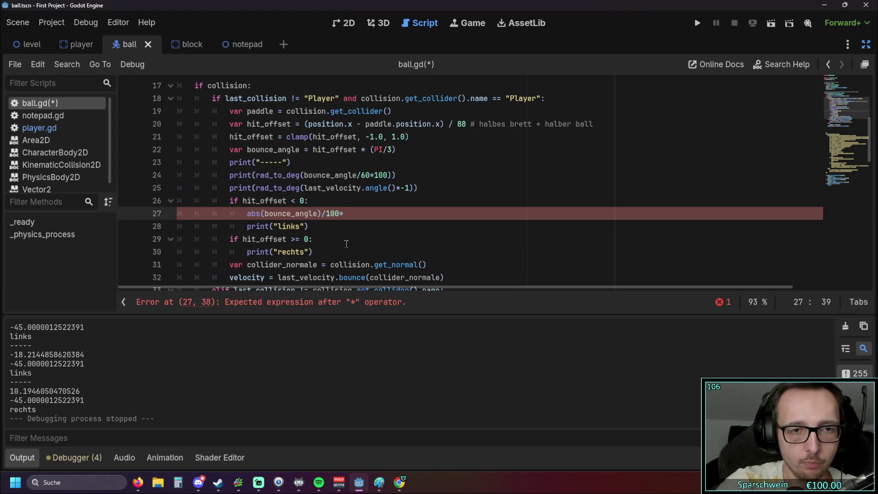
# Copy last_velocity.angle() from line 25 and append it after /100* on line 27.
pyautogui.moveTo(304, 188); pyautogui.dragTo(412, 188)
pyautogui.click(352, 201)
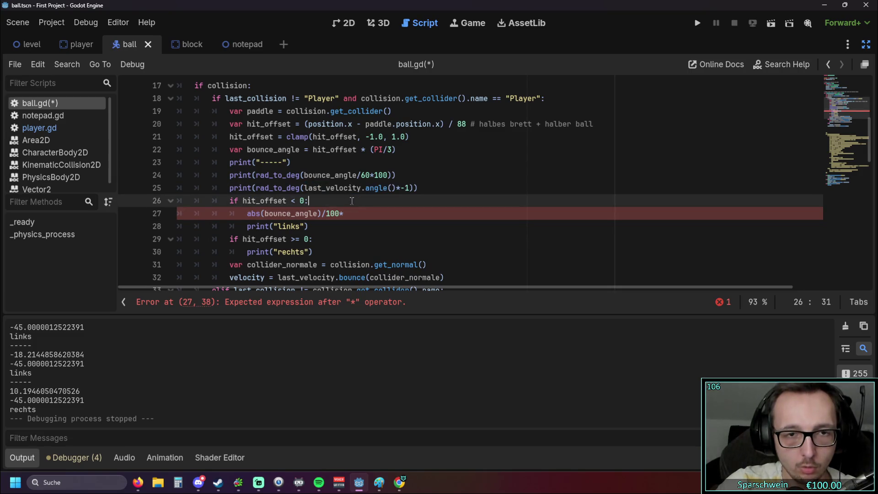
pyautogui.moveTo(305, 188); pyautogui.dragTo(399, 189)
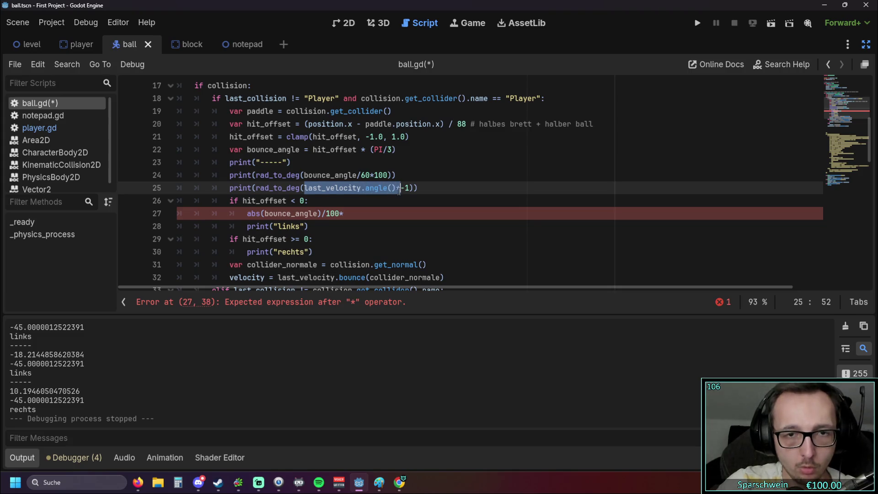
pyautogui.click(354, 213)
pyautogui.write('last_velocity.angle()')
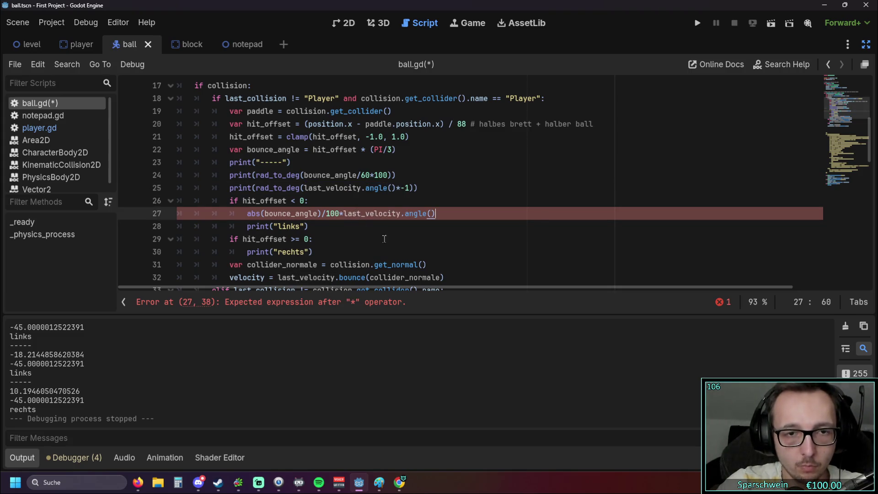
pyautogui.click(389, 247)
pyautogui.scroll(-1, 360, 238)
pyautogui.scroll(1, 350, 242)
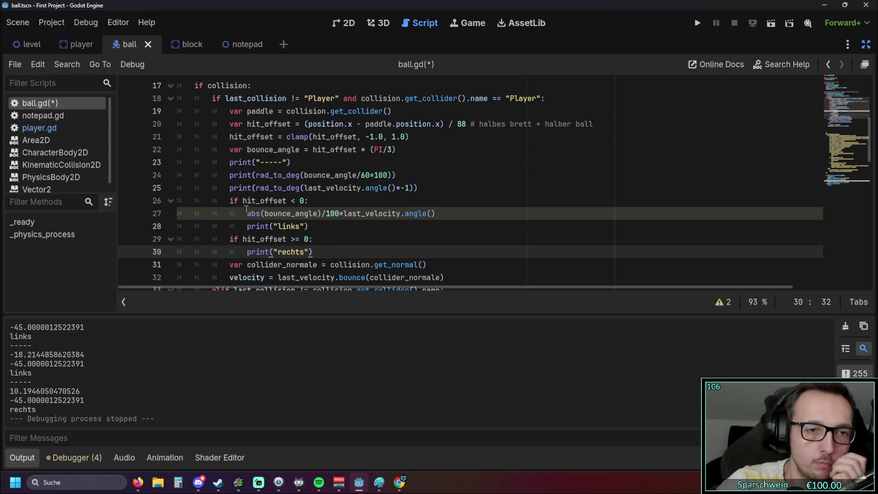
pyautogui.moveTo(247, 214); pyautogui.dragTo(278, 214)
pyautogui.scroll(1, 65, 386)
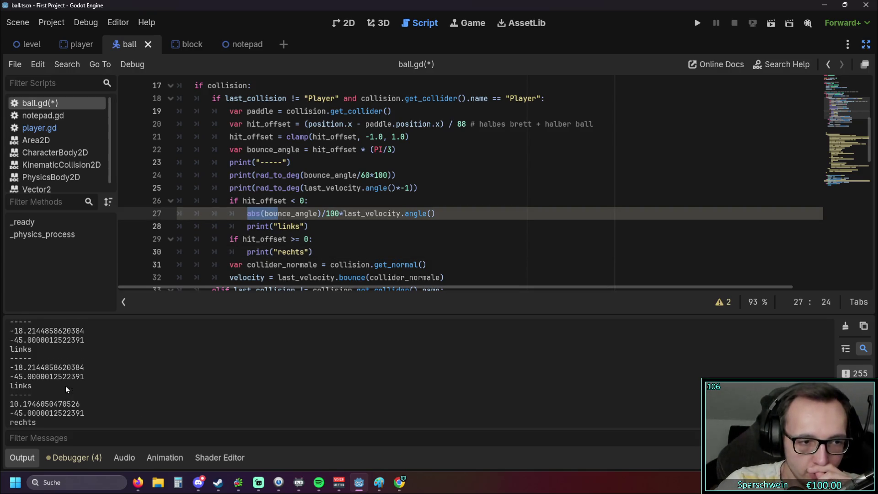
pyautogui.moveTo(246, 214); pyautogui.dragTo(341, 214)
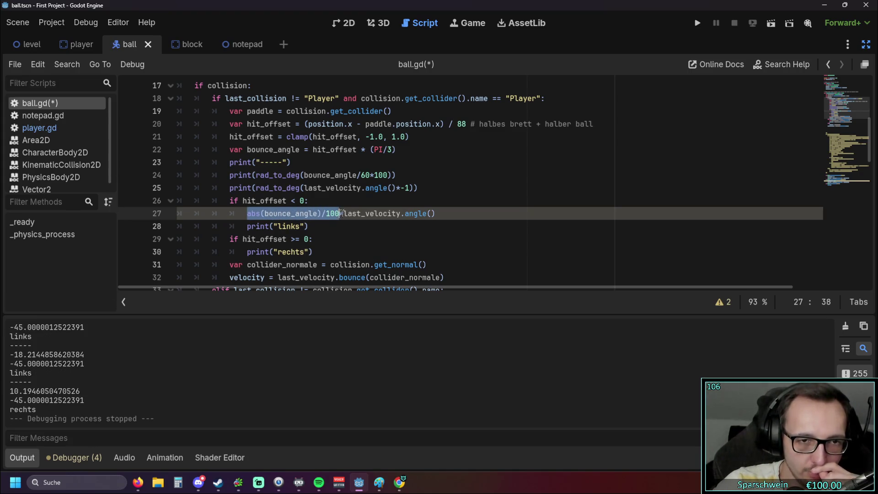
pyautogui.moveTo(355, 280)
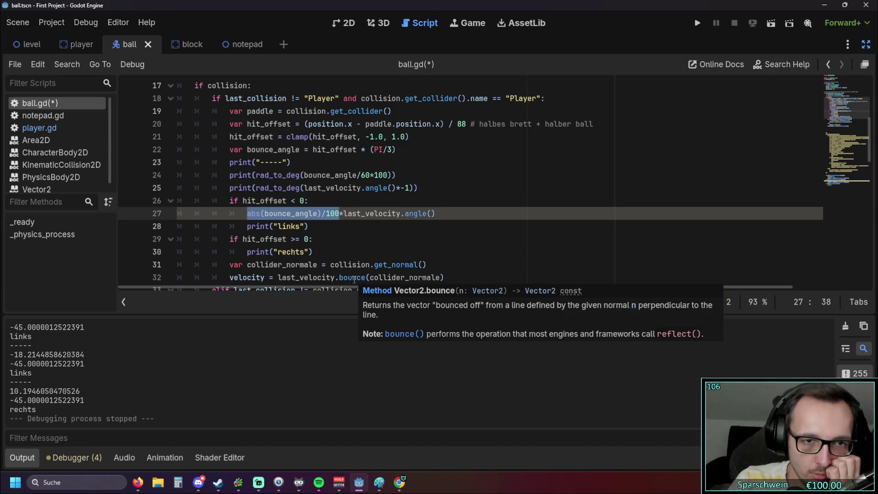
# Insert +1) after /100 on line 27 and add the first balancing parentheses.
pyautogui.press('Escape')
pyautogui.write('+1)')
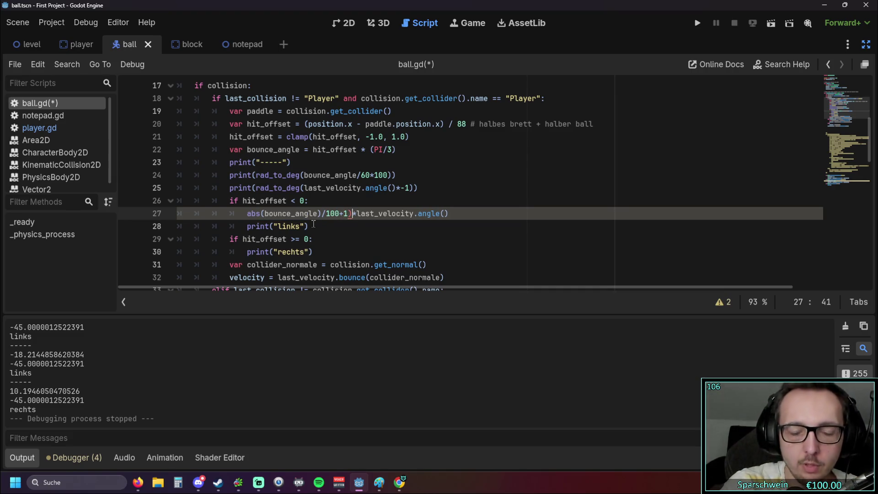
pyautogui.press('Home')
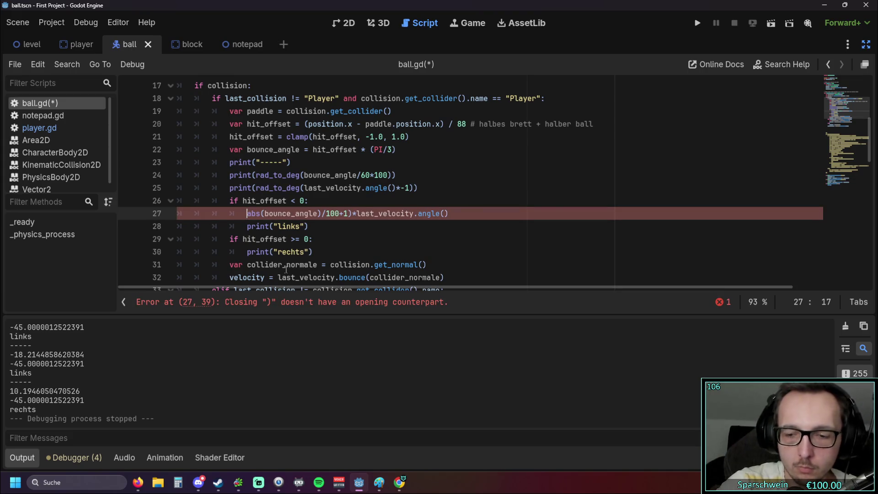
pyautogui.write('(')
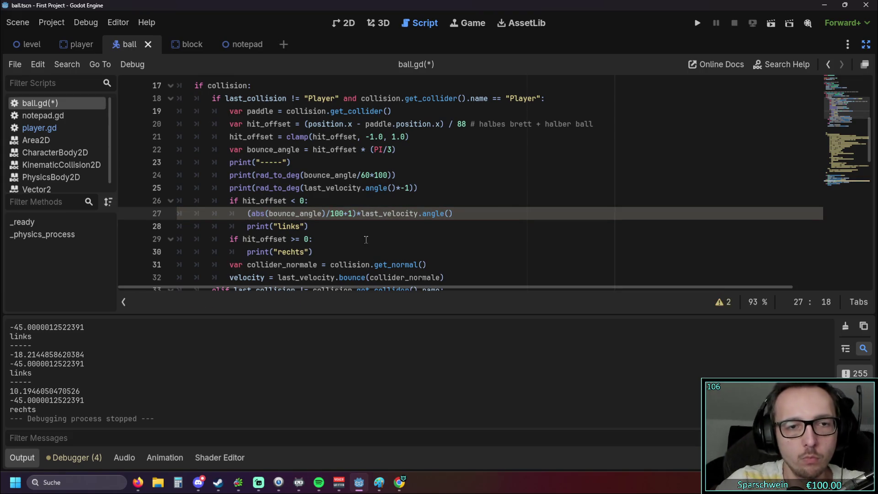
pyautogui.click(366, 239)
pyautogui.click(346, 214)
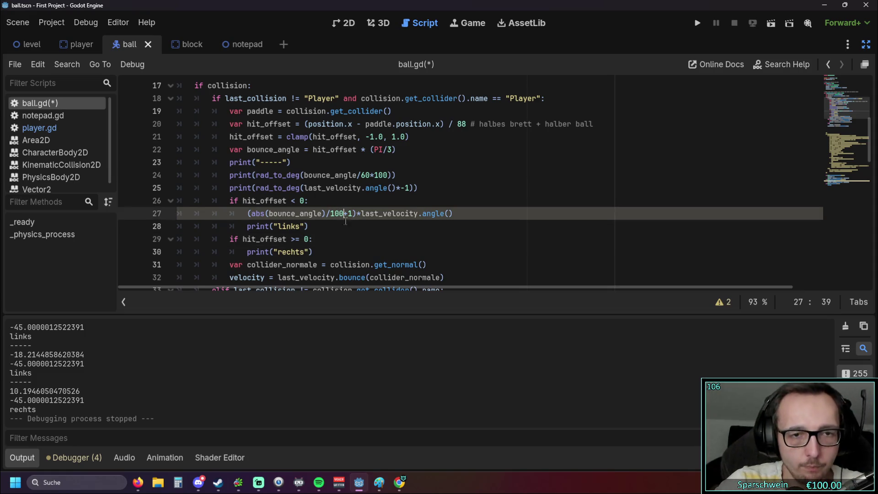
pyautogui.write(')')
# Add the final opening parenthesis so line 27 parses without errors, then save and run.
pyautogui.click(364, 253)
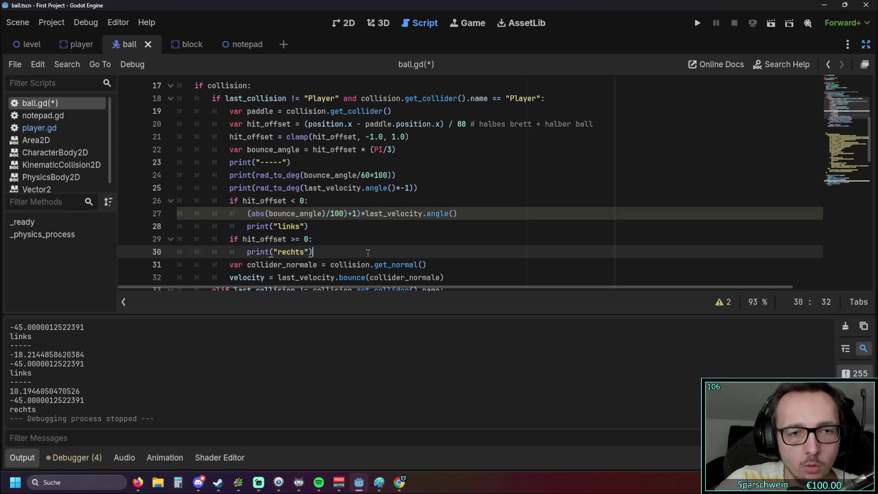
pyautogui.click(360, 214)
pyautogui.click(250, 214)
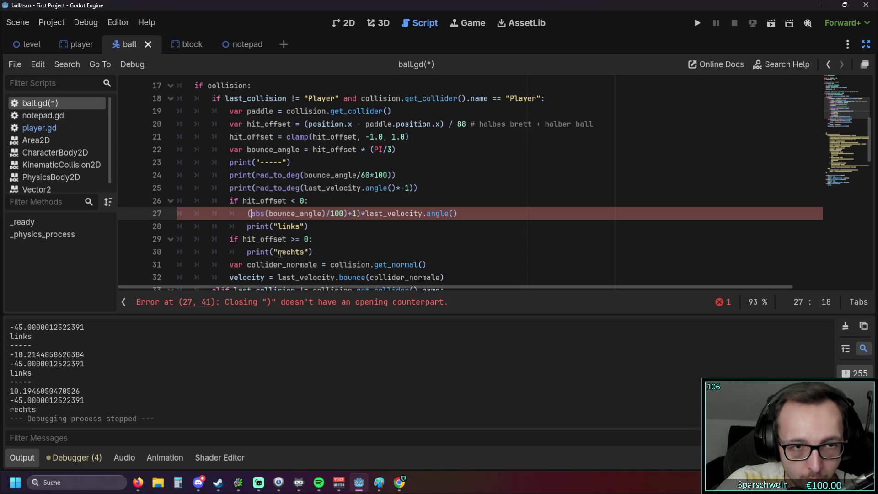
pyautogui.press('Left')
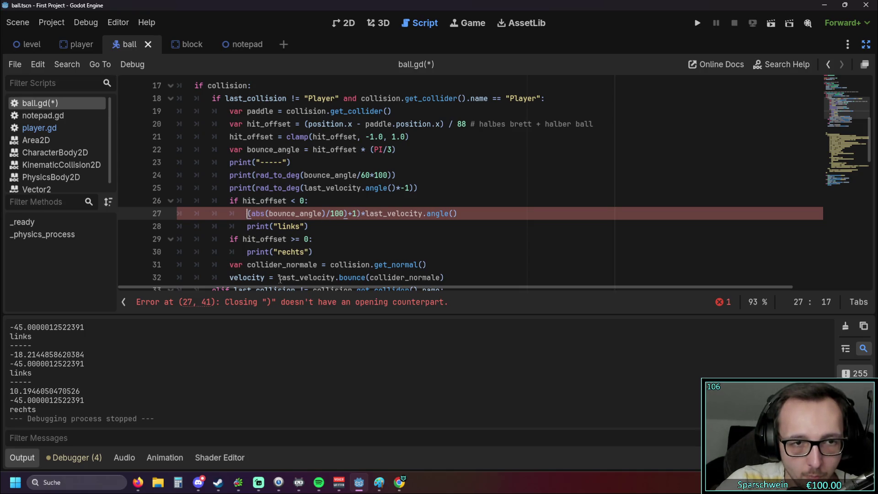
pyautogui.write('(')
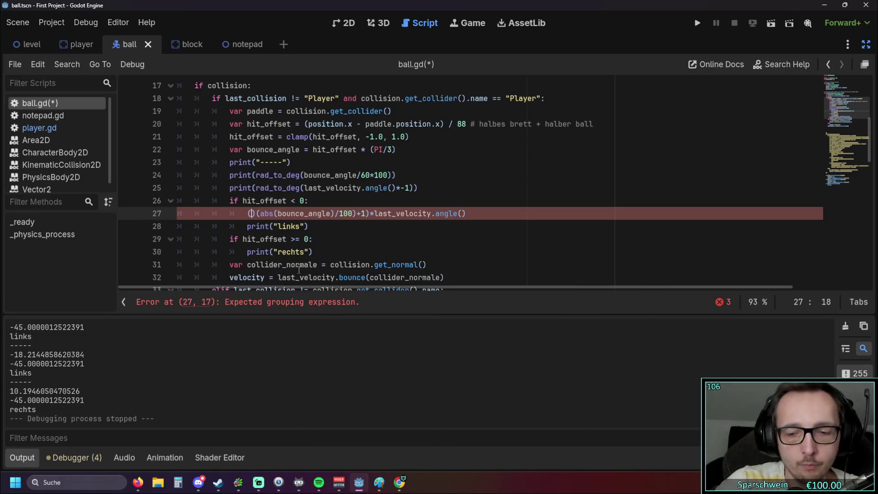
pyautogui.click(367, 239)
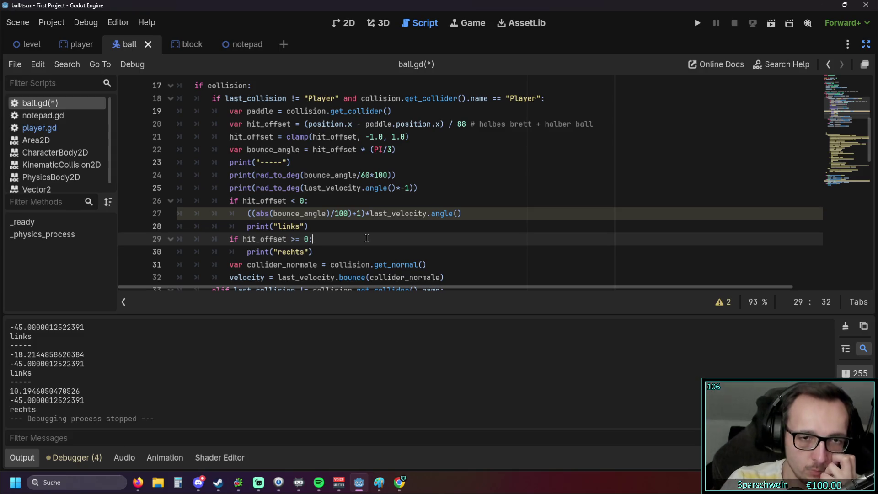
pyautogui.click(697, 24)
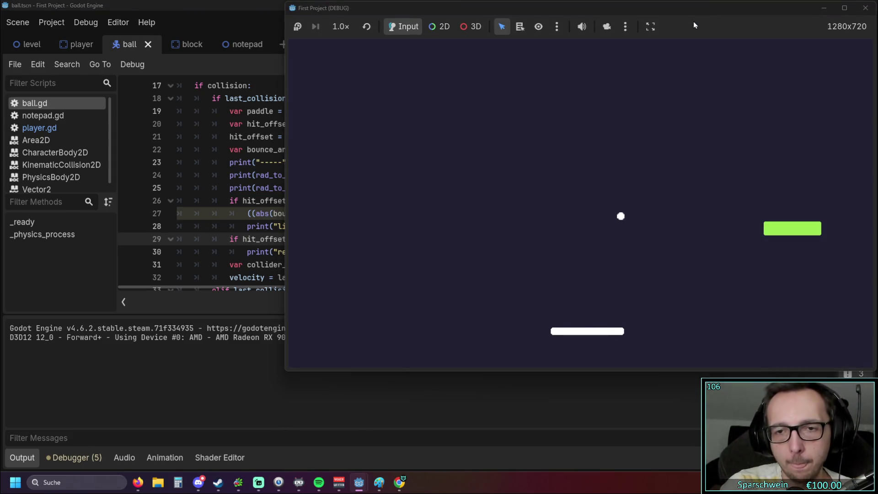
# Move the paddle right to bounce the ball, then close the game window.
pyautogui.press('Right')
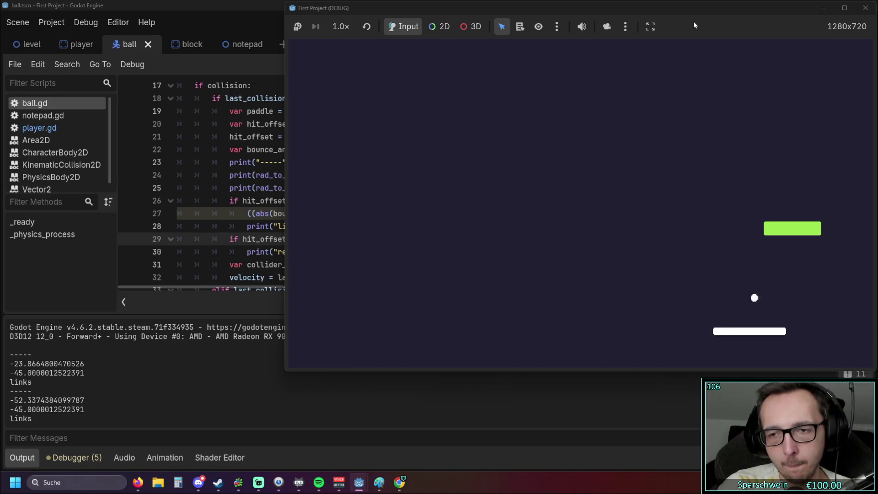
pyautogui.press('Right')
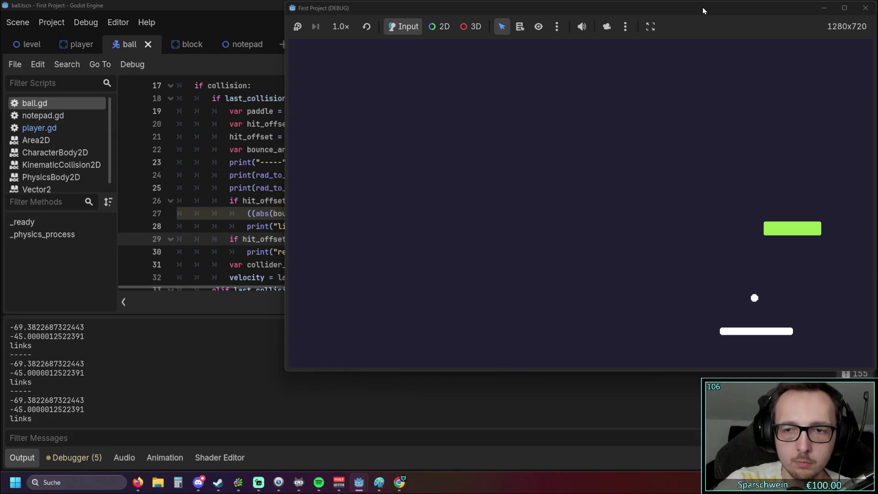
pyautogui.click(865, 8)
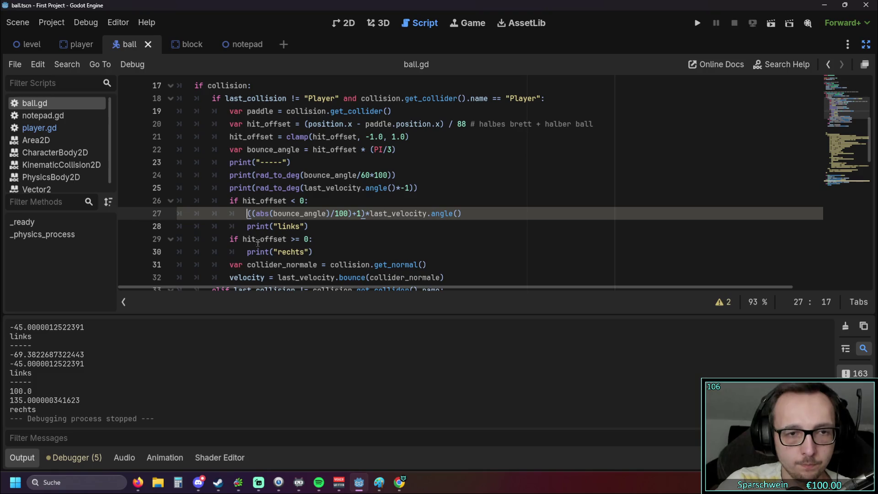
# Prefix line 27 with 'var test =', add print(test) below it, then save and relaunch.
pyautogui.write('tes')
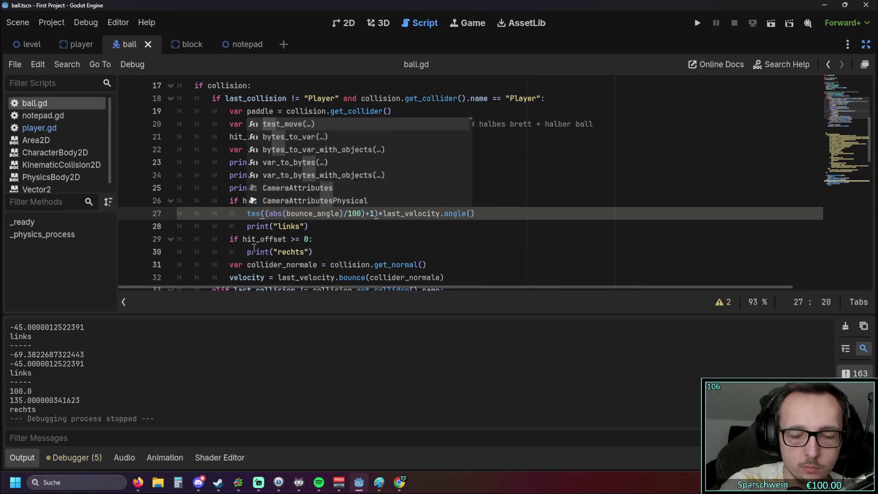
pyautogui.press('BackSpace')
pyautogui.write('var test')
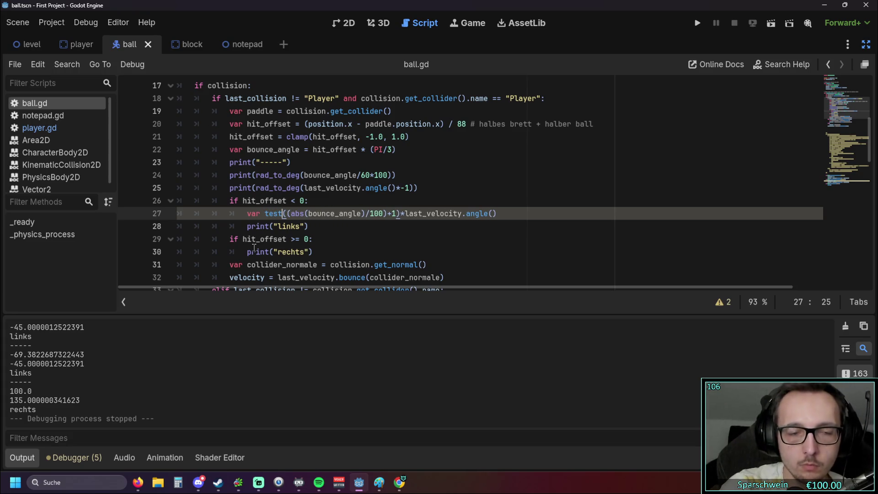
pyautogui.write(' =')
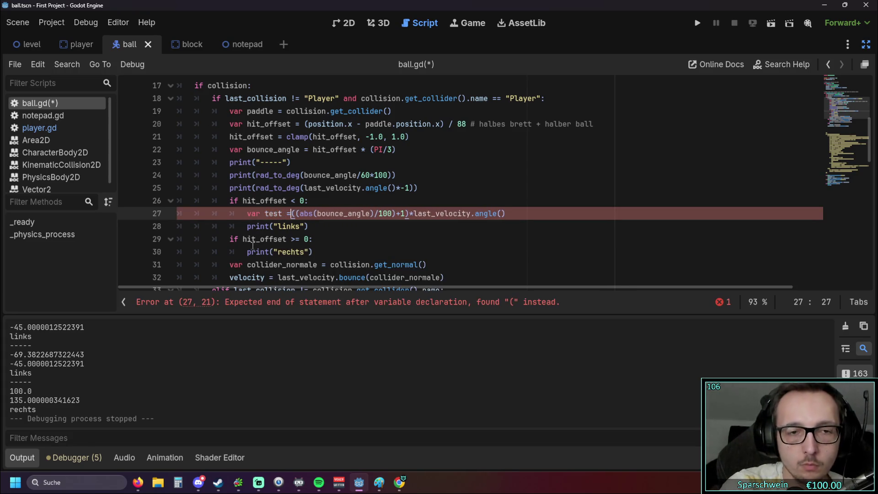
pyautogui.press('End')
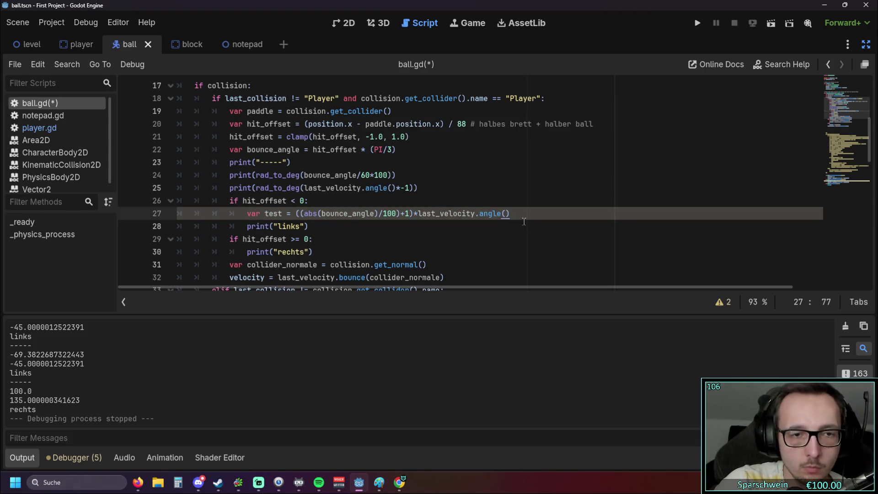
pyautogui.press('Return')
pyautogui.write('print(test')
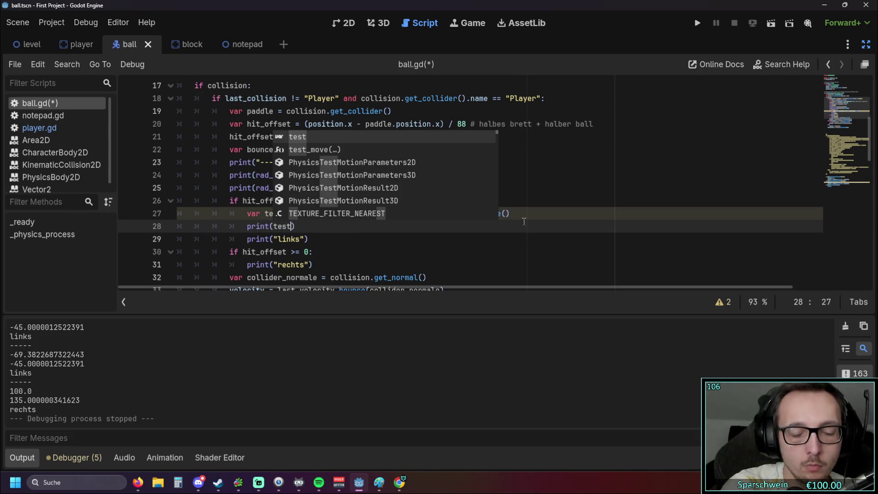
pyautogui.click(569, 255)
pyautogui.click(698, 23)
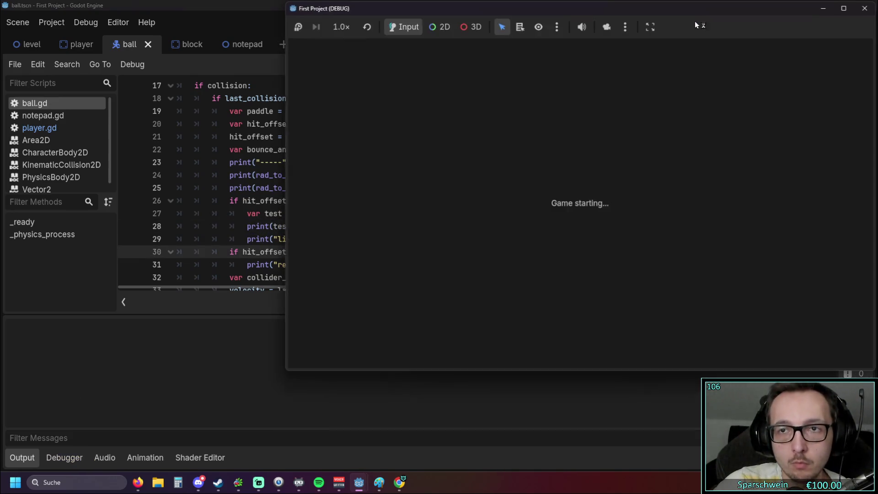
# Play the game, moving the paddle left and right to log hits, then stop it.
pyautogui.press('Right')
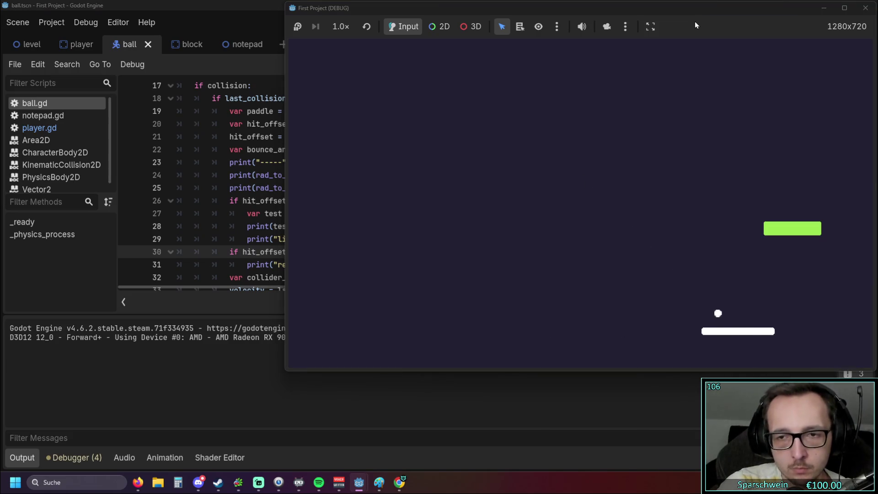
pyautogui.press('Right')
pyautogui.press('Left')
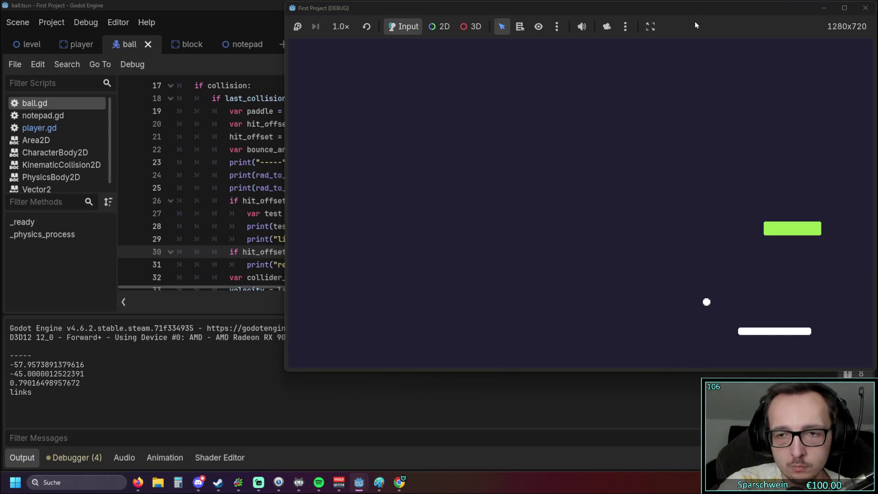
pyautogui.press('Right')
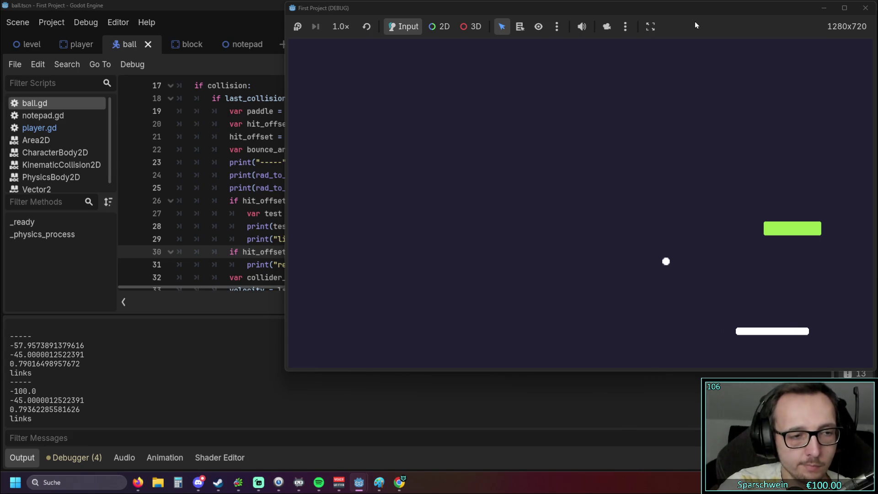
pyautogui.press('Left')
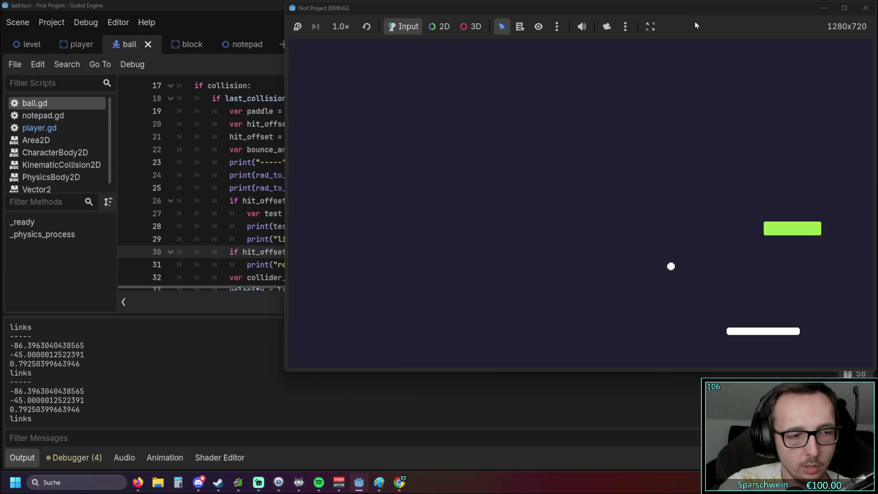
pyautogui.press('Left')
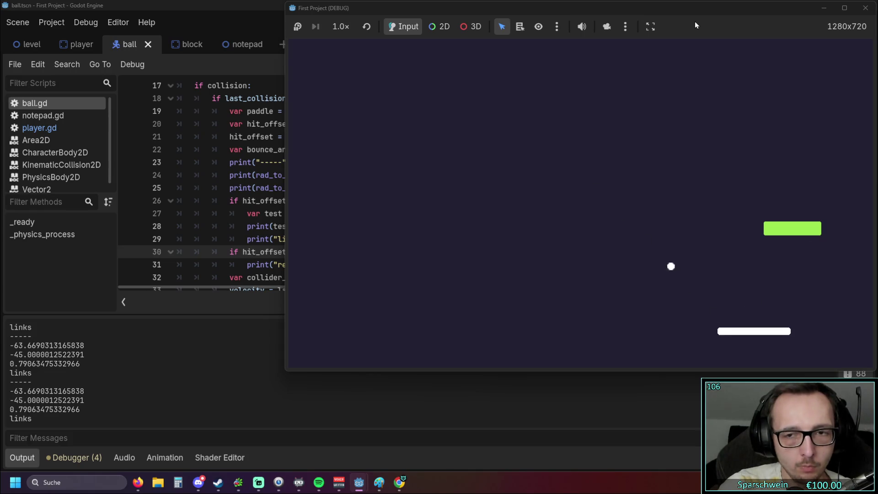
pyautogui.press('Right')
pyautogui.press('Left')
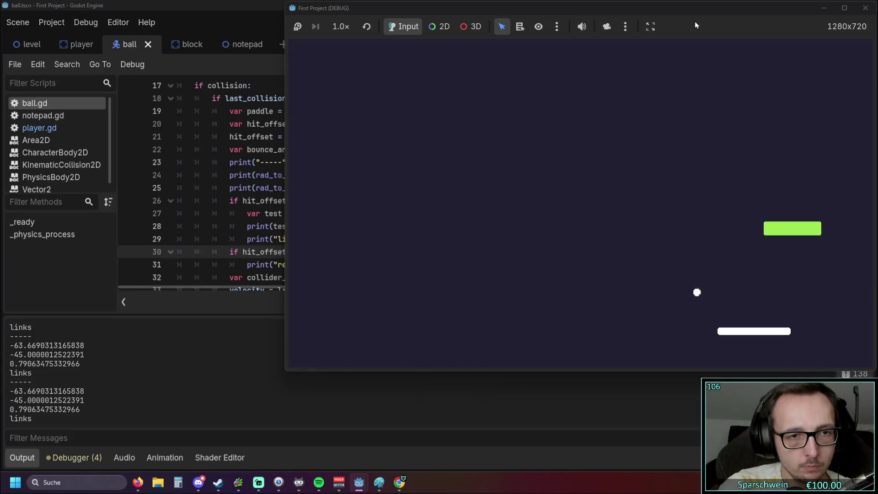
pyautogui.press('Left')
pyautogui.press('Left')
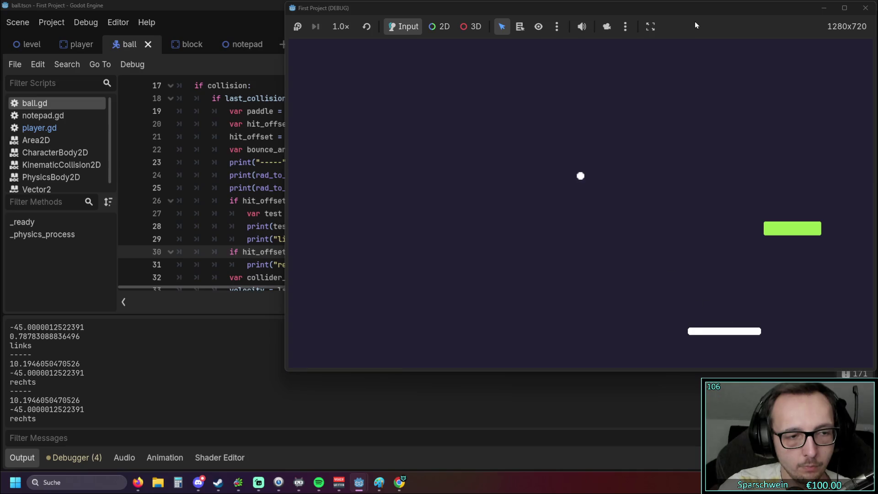
pyautogui.press('Right')
pyautogui.press('Right')
pyautogui.press('Left')
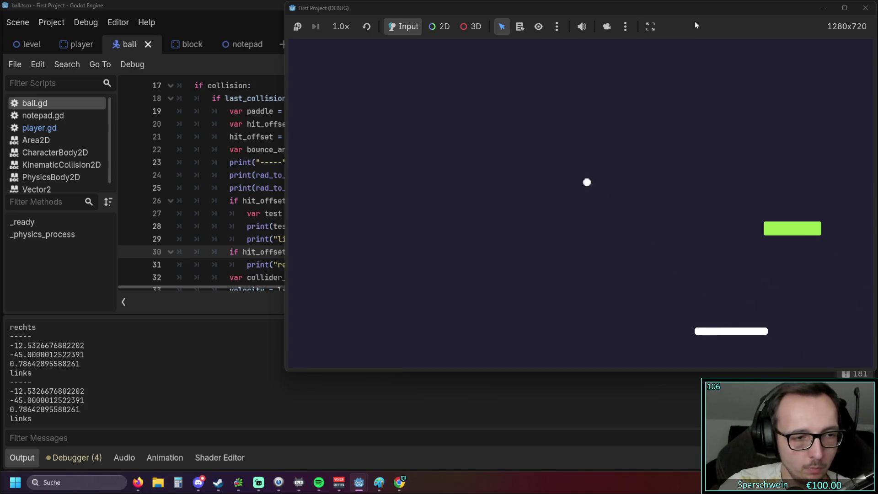
pyautogui.press('Right')
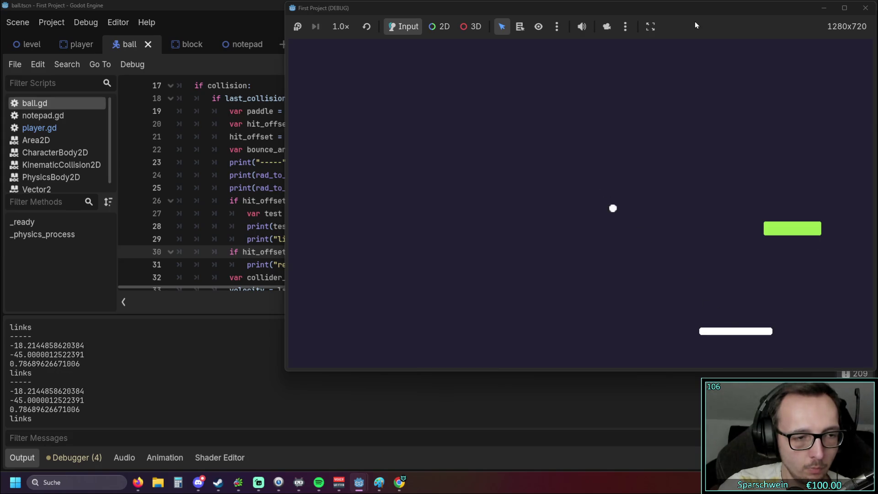
pyautogui.click(865, 7)
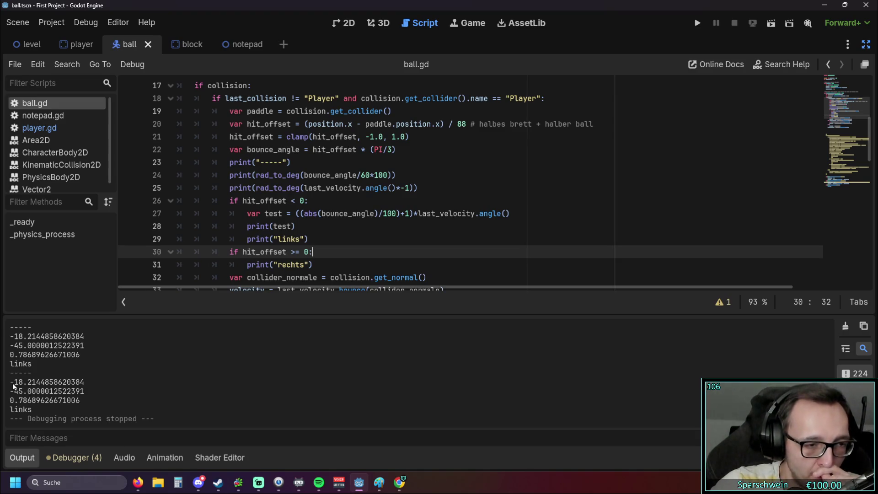
# Scroll through the Output panel to review test values near 0.786–0.788.
pyautogui.scroll(5, 61, 389)
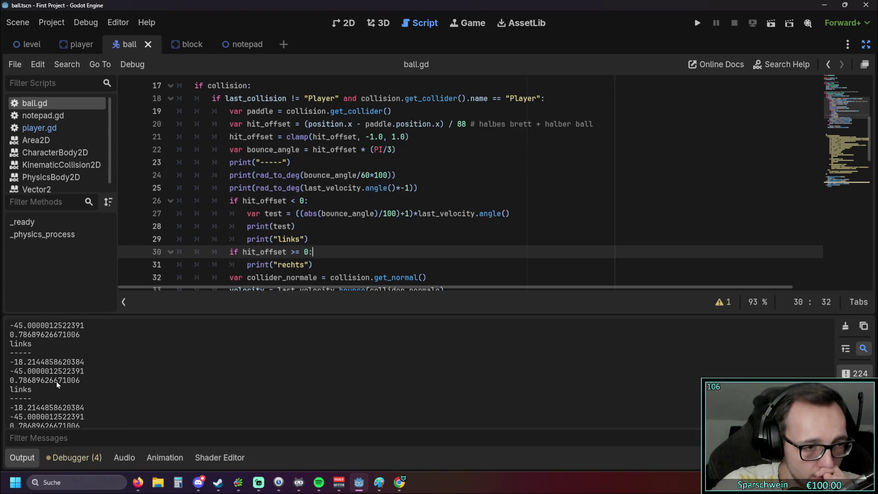
pyautogui.scroll(3, 58, 385)
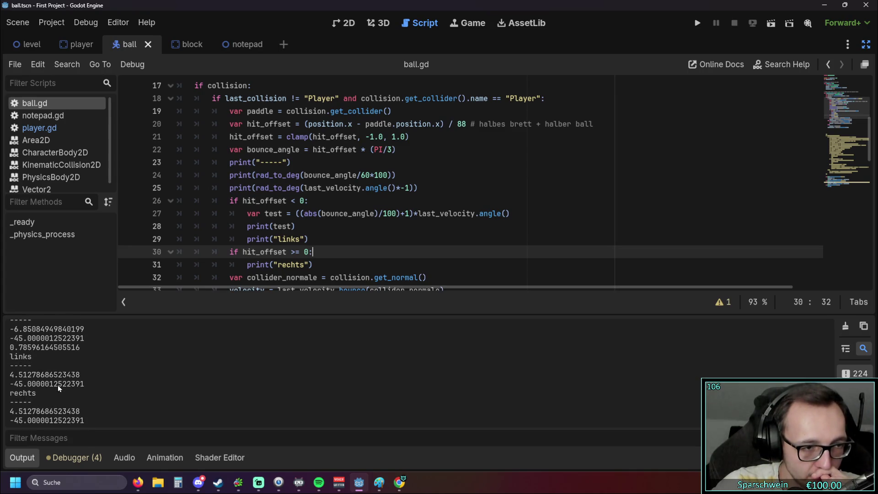
pyautogui.scroll(5, 58, 386)
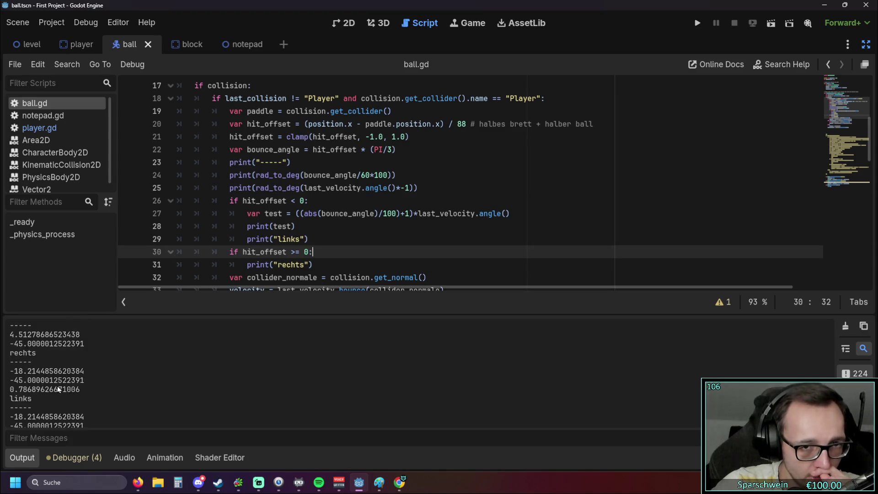
pyautogui.scroll(-1, 58, 387)
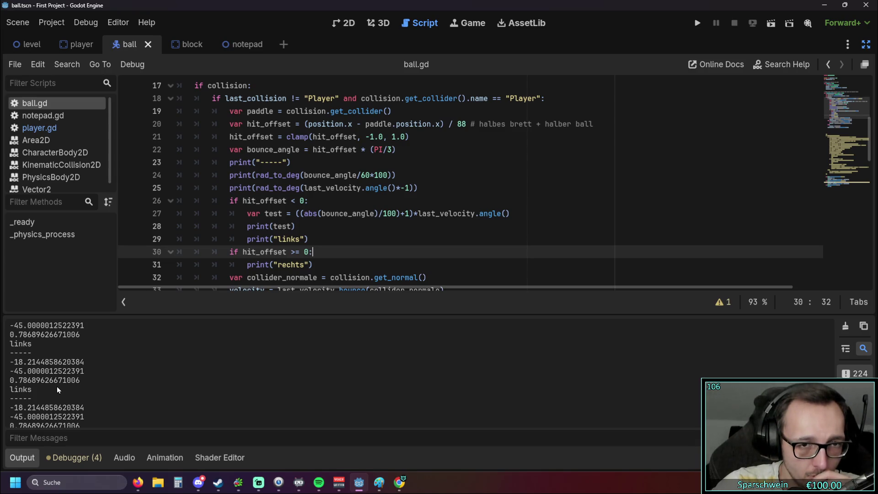
pyautogui.scroll(-3, 56, 386)
pyautogui.scroll(3, 56, 387)
pyautogui.scroll(-3, 56, 387)
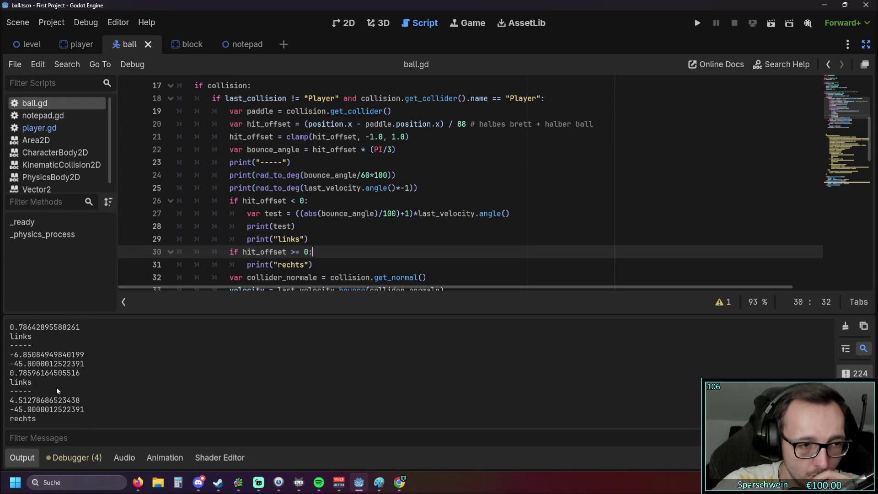
pyautogui.scroll(4, 56, 388)
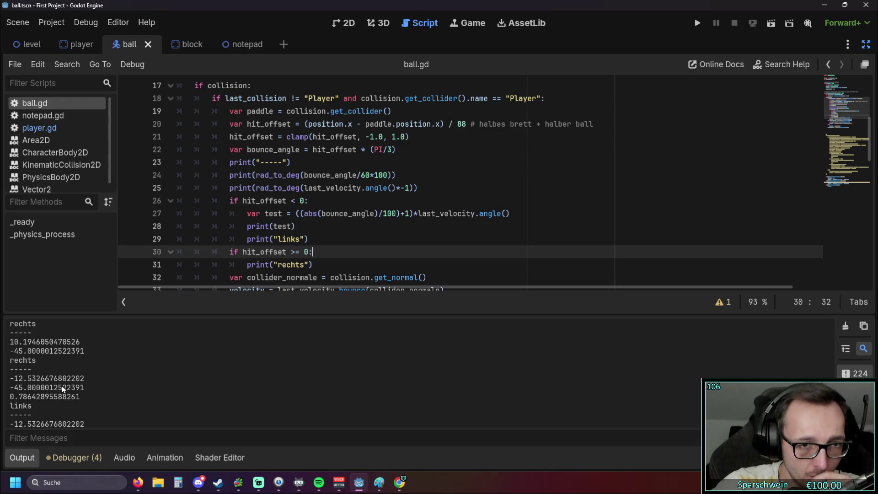
pyautogui.scroll(3, 62, 389)
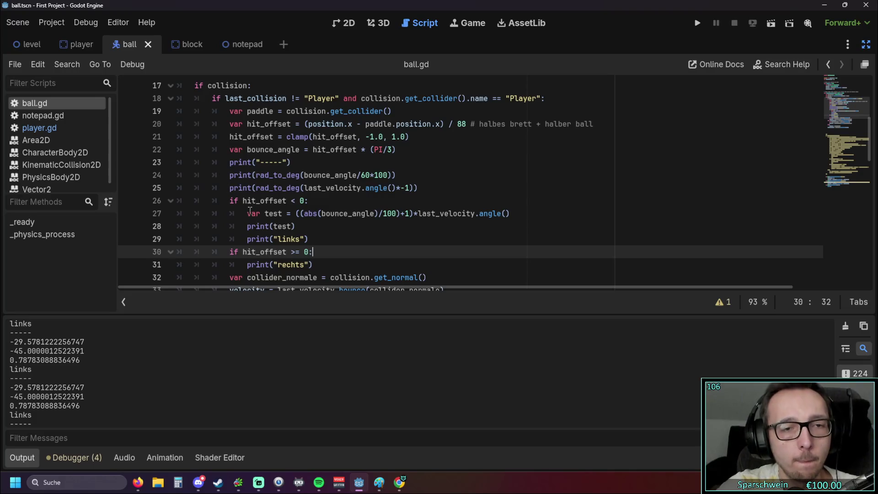
pyautogui.doubleClick(266, 176)
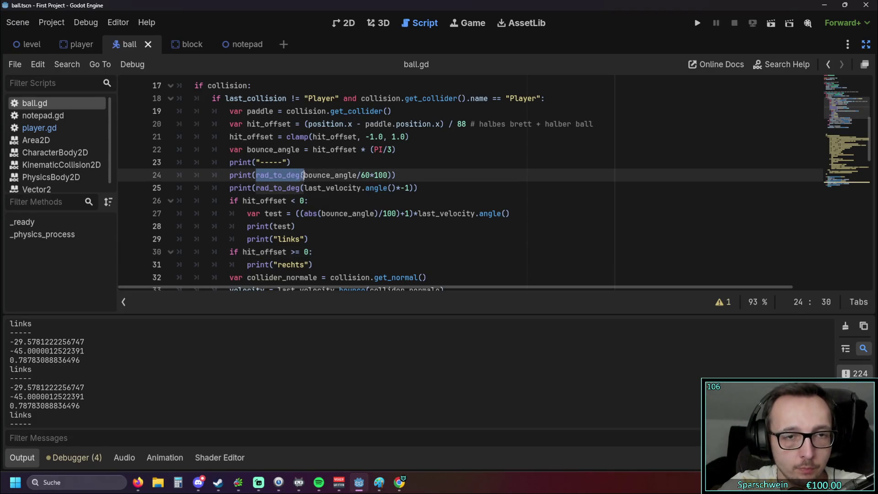
# Wrap bounce_angle inside abs() on line 27 in rad_to_deg().
pyautogui.hotkey('ctrl', 'c')
pyautogui.click(320, 214)
pyautogui.hotkey('ctrl', 'v')
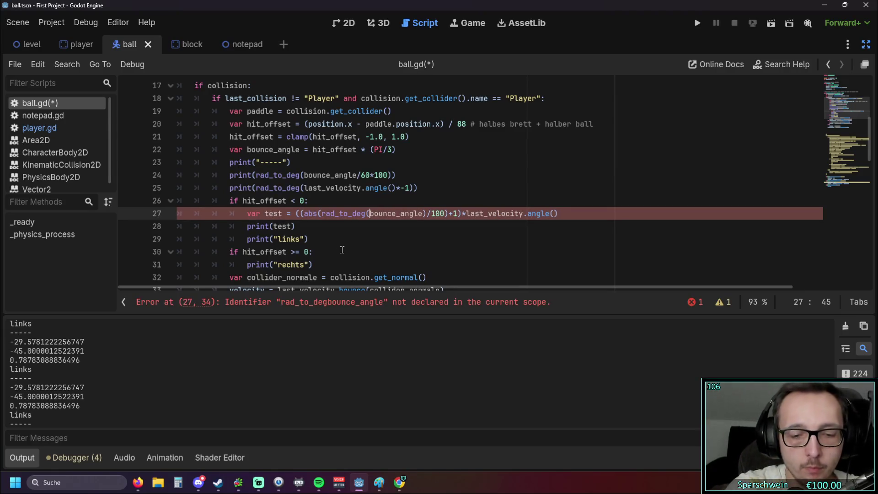
pyautogui.write('(')
pyautogui.click(424, 214)
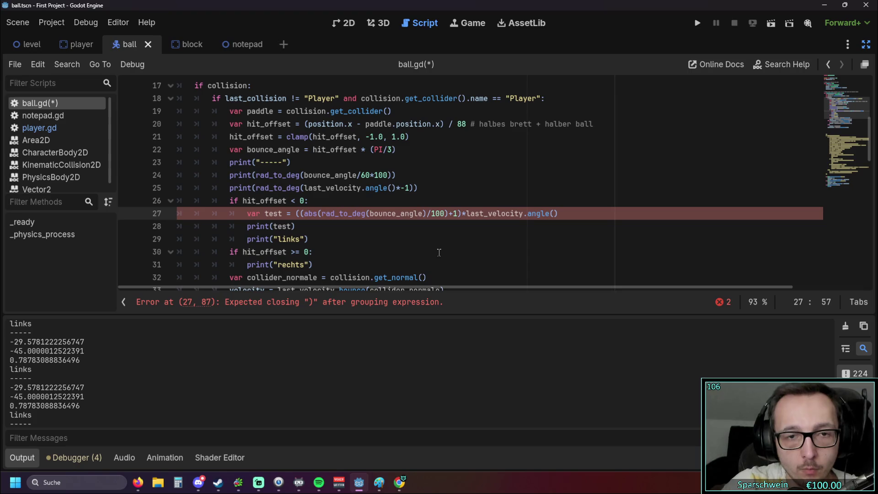
pyautogui.write(')')
pyautogui.click(397, 234)
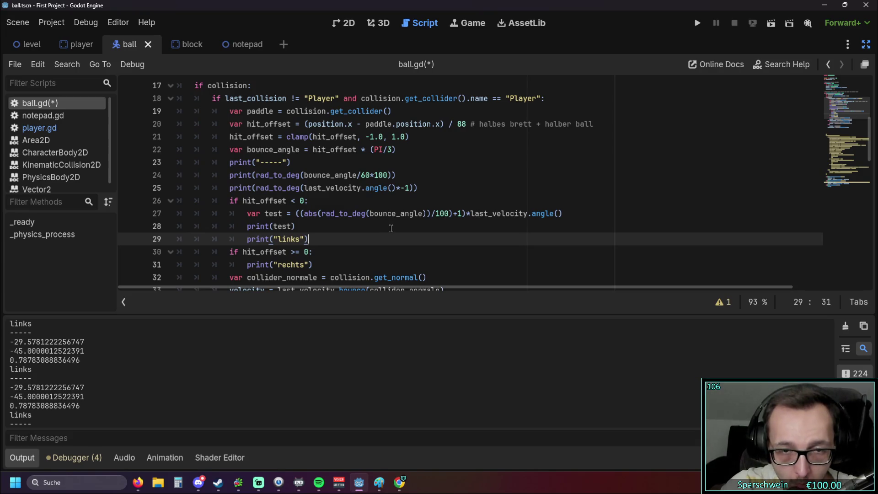
# Wrap last_velocity.angle() on line 27 in rad_to_deg(), then save and run.
pyautogui.doubleClick(323, 214)
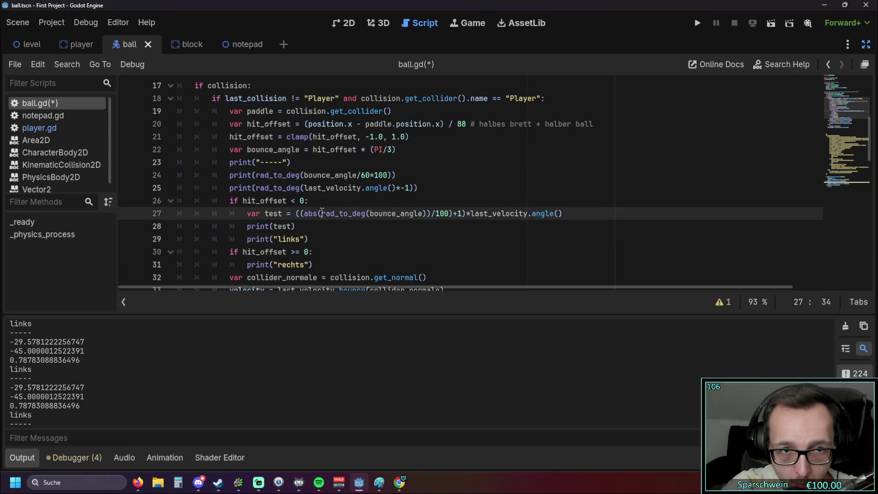
pyautogui.hotkey('ctrl', 'c')
pyautogui.click(471, 213)
pyautogui.hotkey('ctrl', 'v')
pyautogui.write('(')
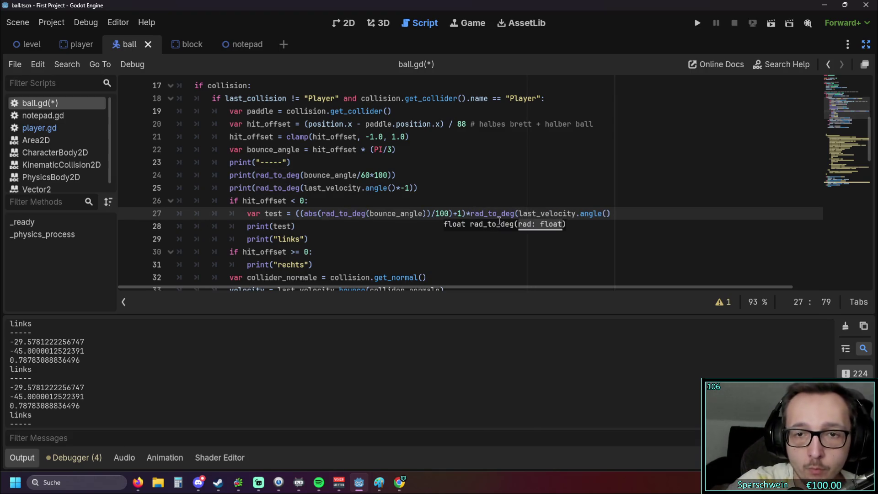
pyautogui.click(578, 217)
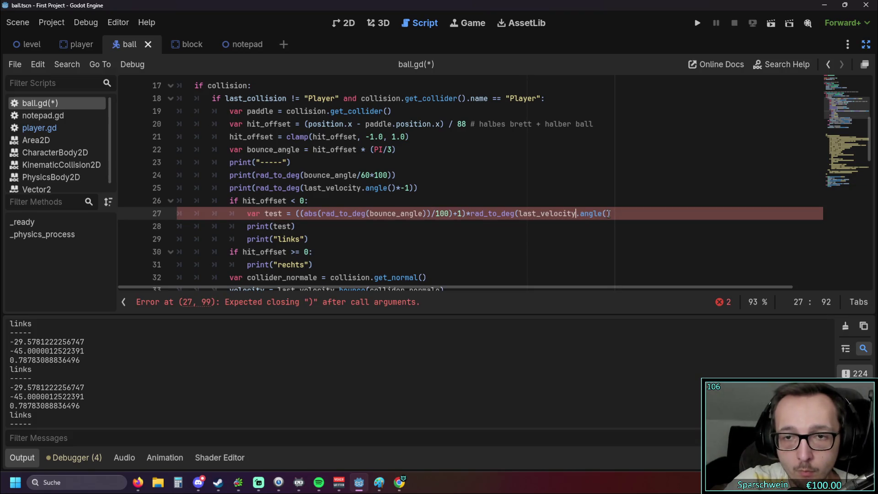
pyautogui.write(')')
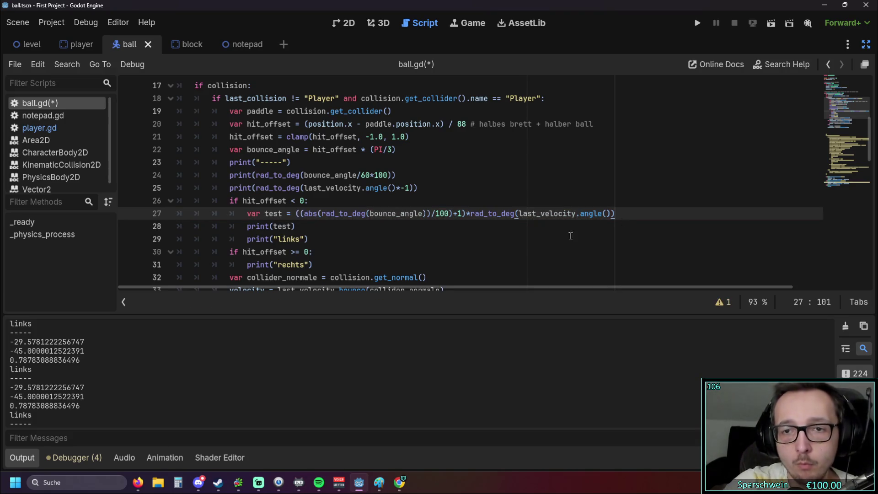
pyautogui.click(571, 236)
pyautogui.click(694, 29)
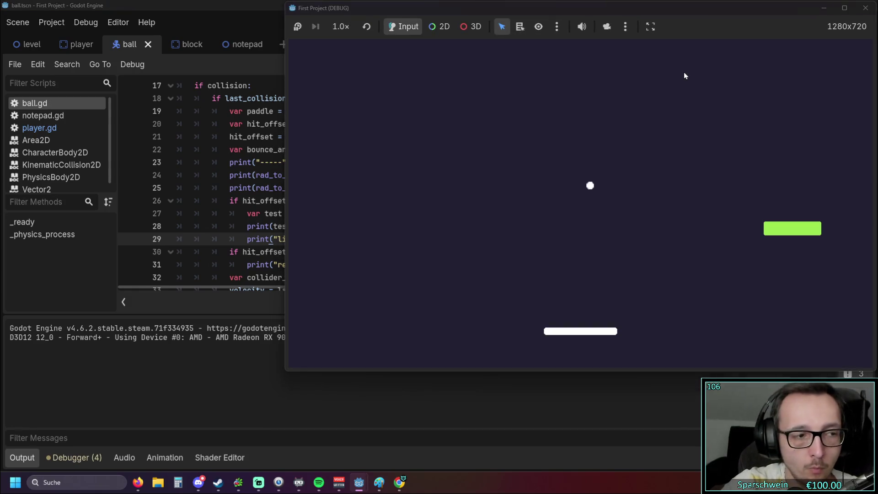
# Play the game with the arrow keys, logging 'links' hits with test values around 59–72.
pyautogui.press('Right')
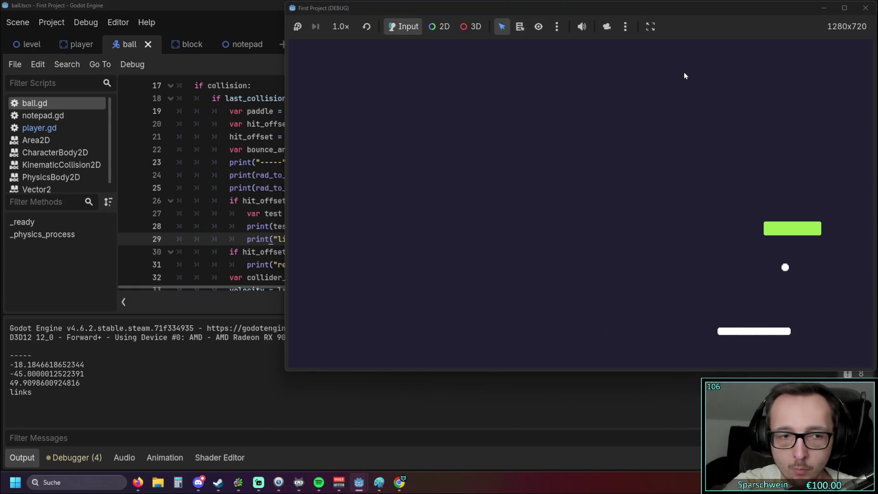
pyautogui.press('Right')
pyautogui.press('Left')
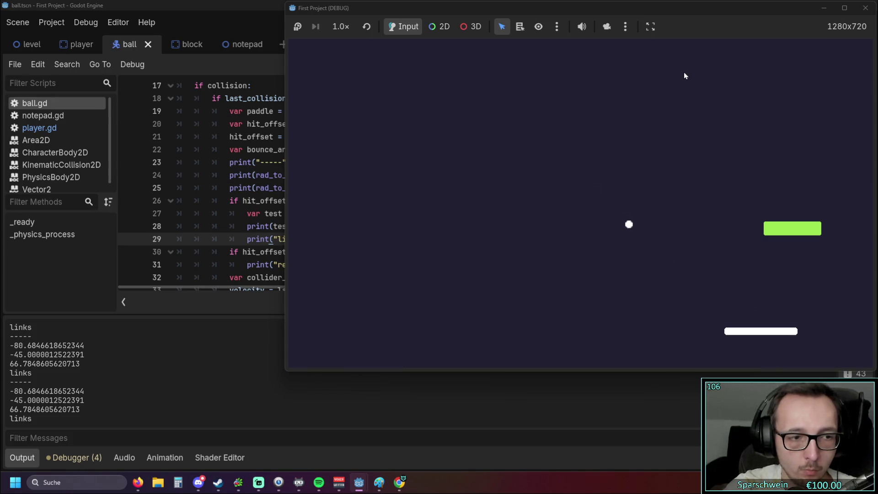
pyautogui.press('Left')
pyautogui.press('Right')
pyautogui.press('Left')
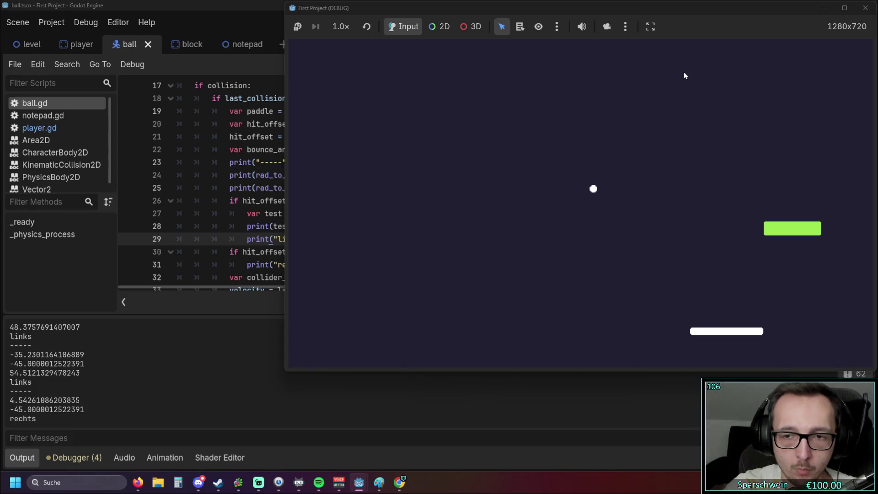
pyautogui.press('Left')
pyautogui.press('Right')
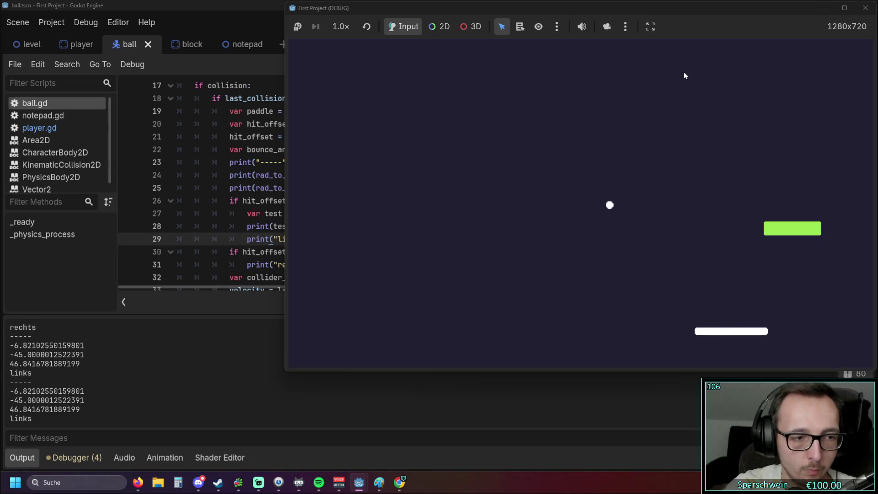
pyautogui.press('Right')
pyautogui.press('Right')
pyautogui.press('Right')
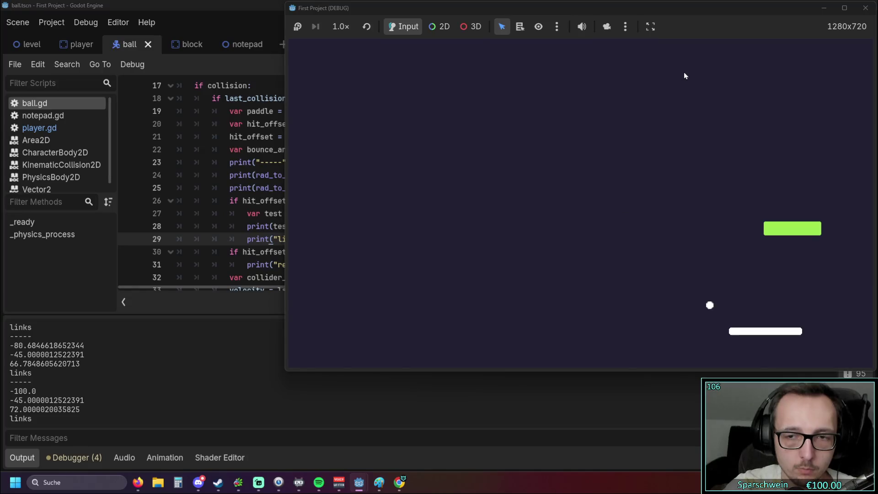
pyautogui.press('Left')
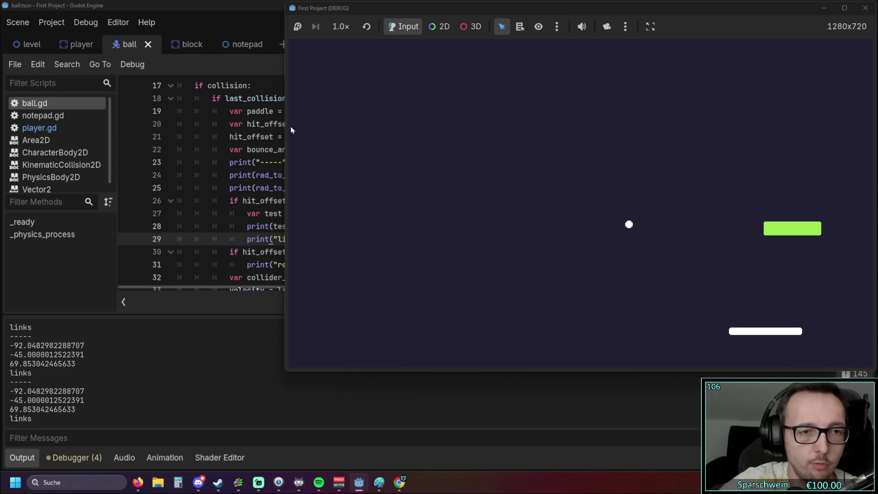
pyautogui.click(251, 137)
# Remove the rad_to_deg conversion and its extra parentheses from the test formula on line 27.
pyautogui.click(346, 226)
pyautogui.press('Up')
pyautogui.press('End')
pyautogui.press('BackSpace')
pyautogui.hotkey('ctrl', 'Left')
pyautogui.hotkey('ctrl', 'Left')
pyautogui.hotkey('ctrl', 'Left')
pyautogui.press('BackSpace')
pyautogui.press('BackSpace')
pyautogui.press('BackSpace')
pyautogui.press('Left')
pyautogui.press('Left')
pyautogui.press('Left')
pyautogui.press('BackSpace')
pyautogui.hotkey('ctrl', 'z')
pyautogui.hotkey('ctrl', 'z')
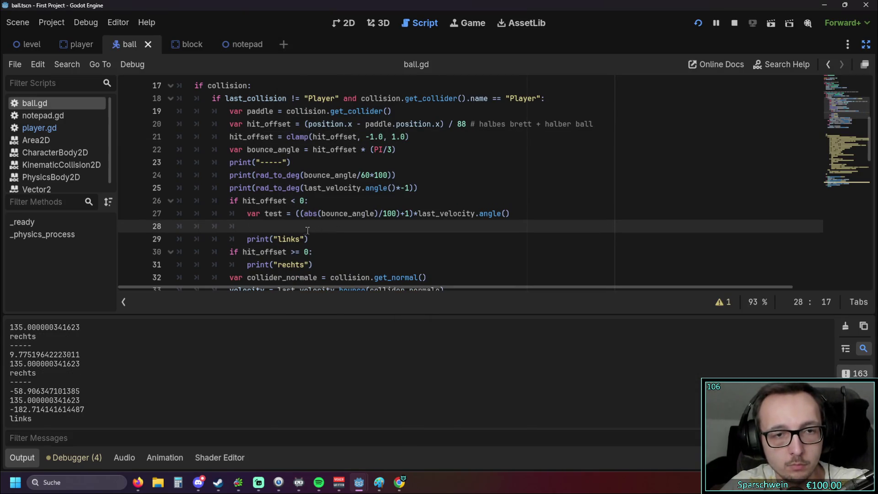
# Change line 28 to print(rad_to_deg(test)).
pyautogui.click(266, 214)
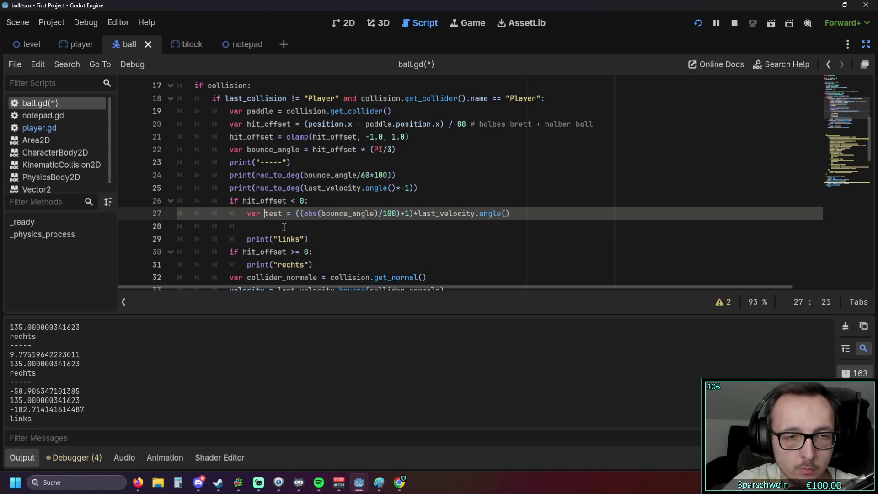
pyautogui.doubleClick(258, 188)
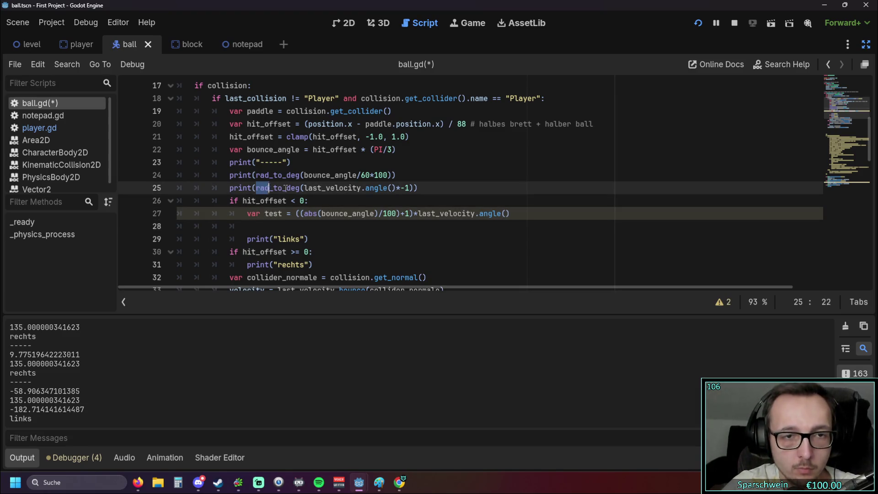
pyautogui.click(266, 214)
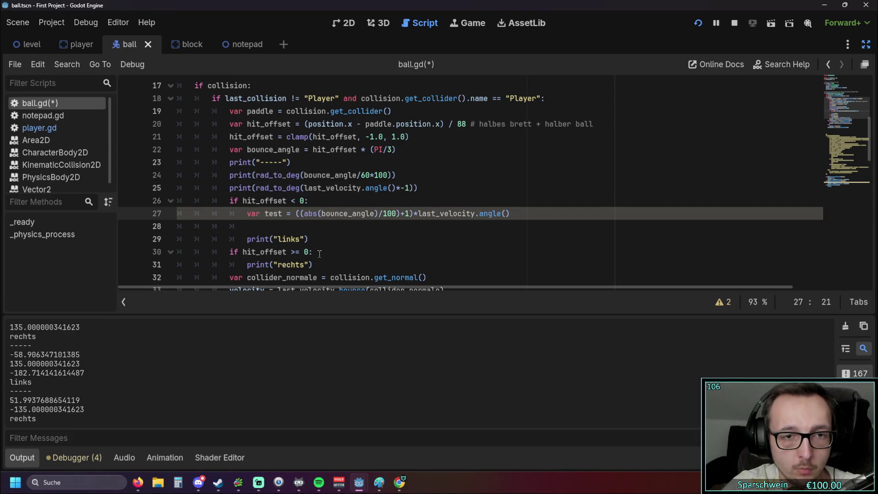
pyautogui.hotkey('ctrl', 'v')
pyautogui.press('BackSpace')
pyautogui.press('BackSpace')
pyautogui.press('BackSpace')
pyautogui.click(262, 227)
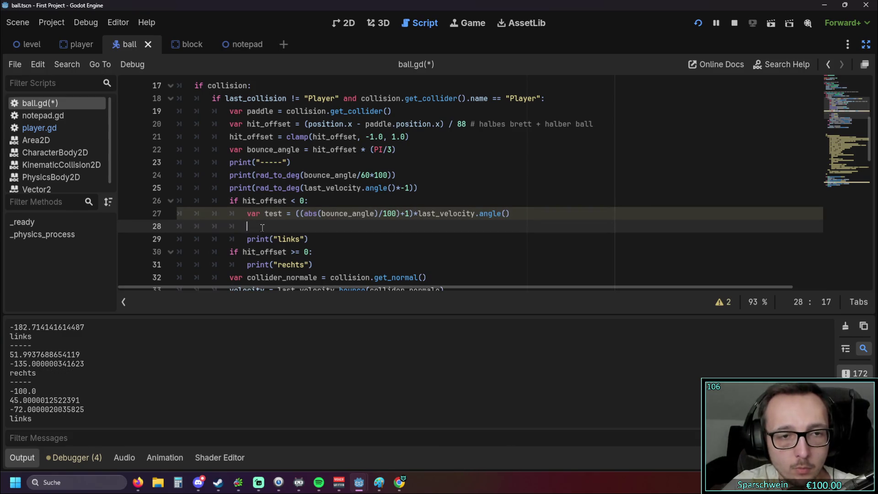
pyautogui.write('print')
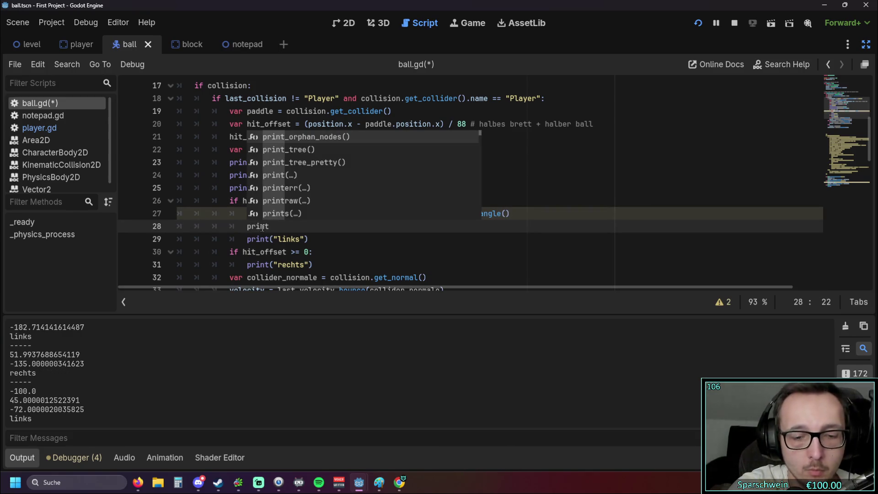
pyautogui.write('(')
pyautogui.write('rad_to_deg')
pyautogui.write('(test)')
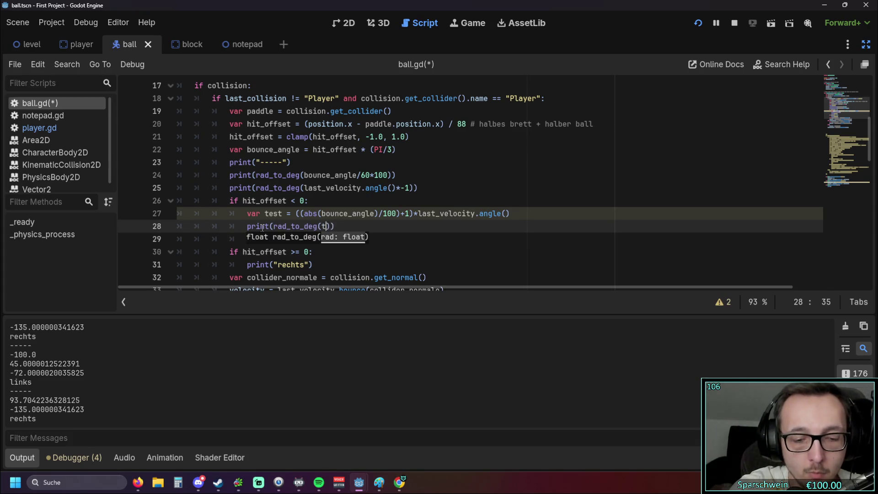
pyautogui.click(329, 244)
# Run the game, keep the paddle under the ball to log hits near 45 degrees, then close it.
pyautogui.click(700, 24)
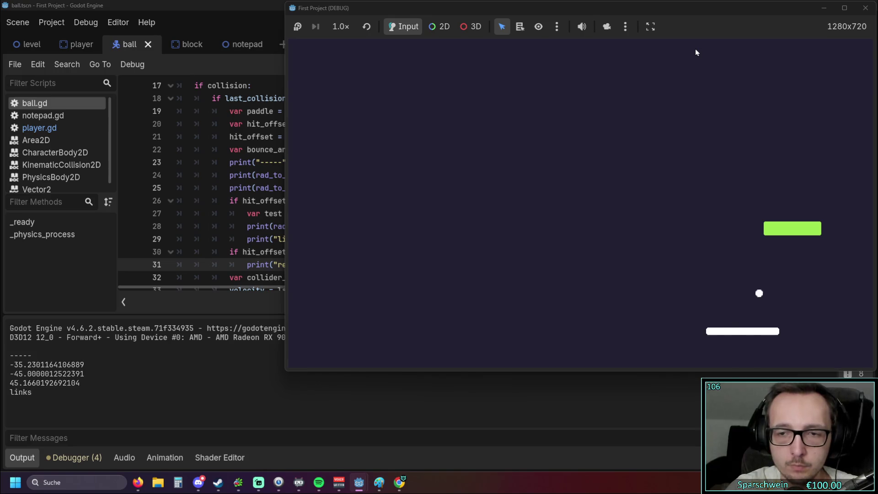
pyautogui.press('Right')
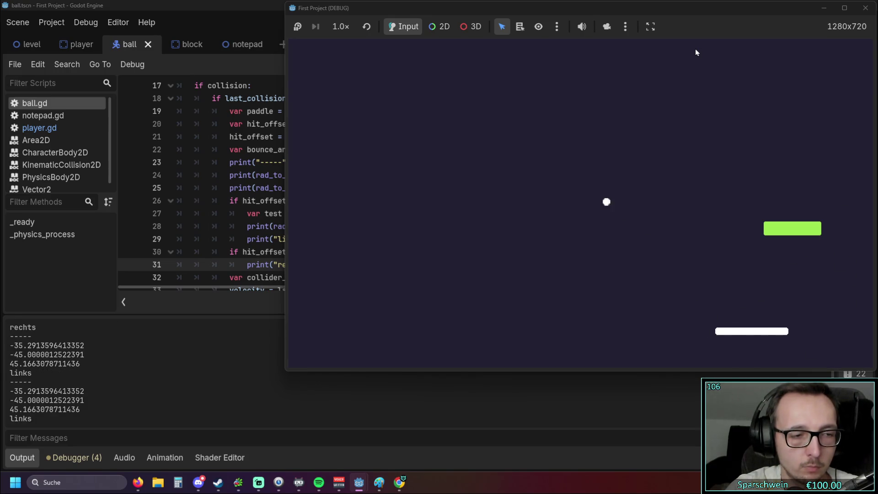
pyautogui.press('Right')
pyautogui.press('Right')
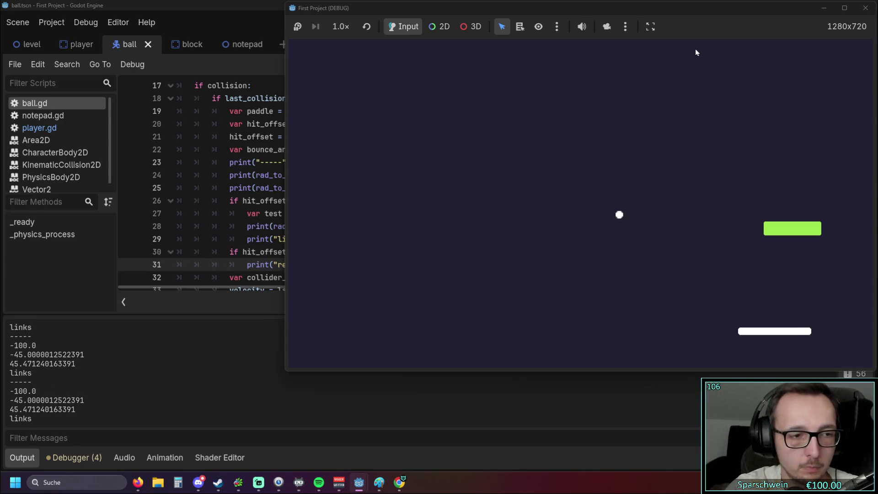
pyautogui.press('Left')
pyautogui.press('Left')
pyautogui.press('Left')
pyautogui.press('Left')
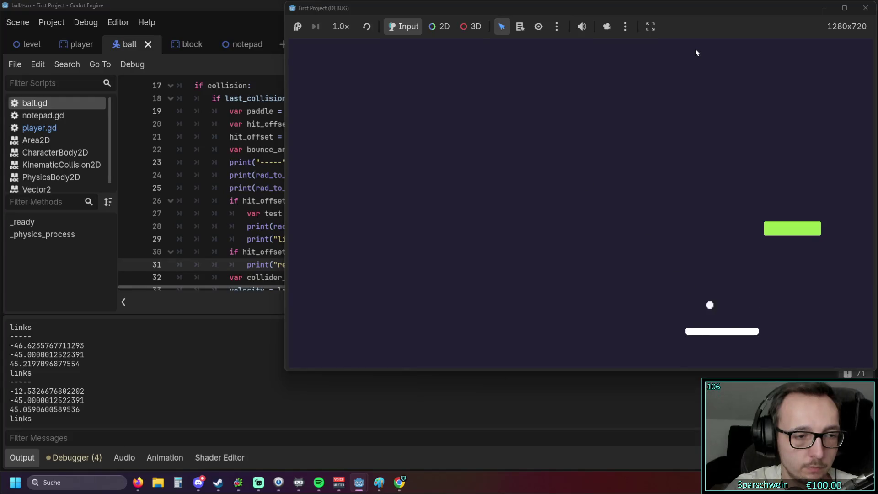
pyautogui.press('Right')
pyautogui.press('Right')
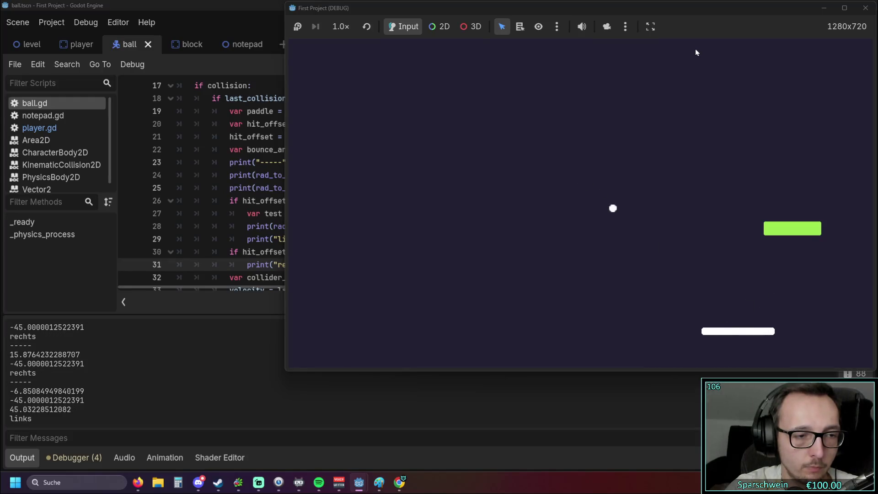
pyautogui.click(865, 7)
pyautogui.click(506, 214)
# Undo the degree-converting print line and the rad_to_deg inserted before test.
pyautogui.press('Down')
pyautogui.hotkey('ctrl', 'BackSpace')
pyautogui.hotkey('ctrl', 'BackSpace')
pyautogui.hotkey('ctrl', 'BackSpace')
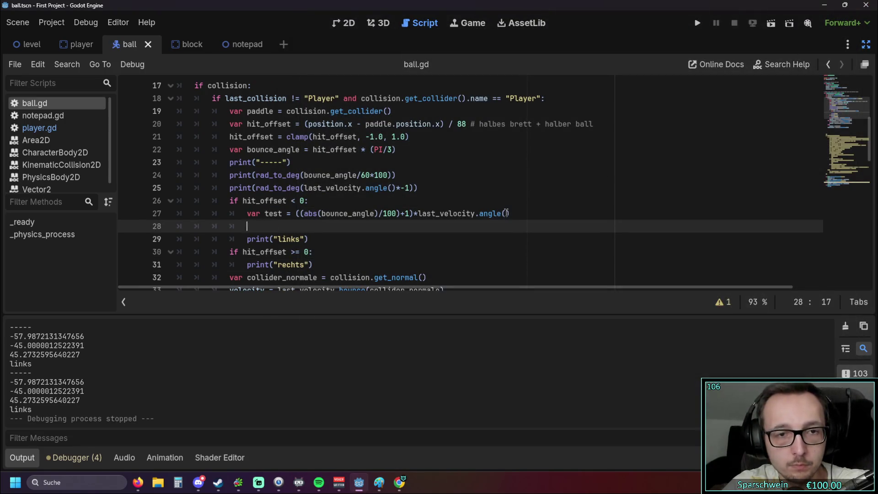
pyautogui.press('Up')
pyautogui.press('Right')
pyautogui.press('Right')
pyautogui.press('Right')
pyautogui.write('rad_to_deg')
pyautogui.hotkey('ctrl', 'BackSpace')
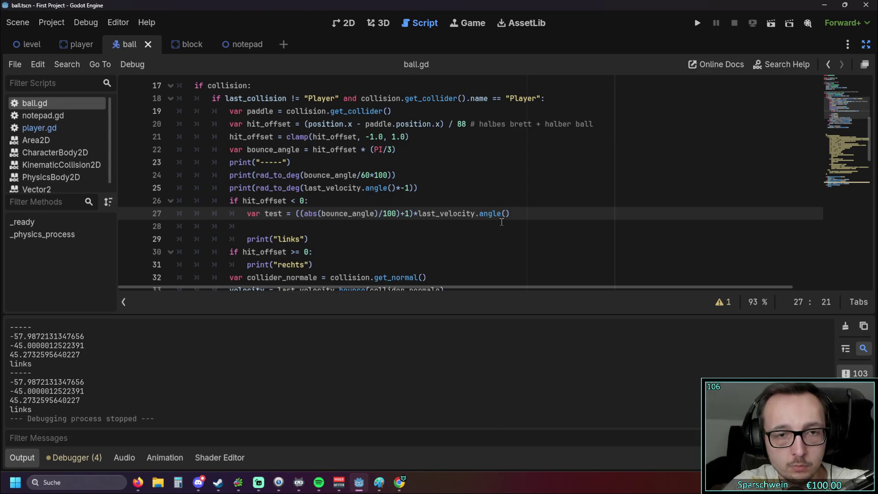
pyautogui.press('Down')
pyautogui.hotkey('ctrl', 'BackSpace')
pyautogui.hotkey('ctrl', 'BackSpace')
# Restore the var test declaration on line 27 and the empty line below it.
pyautogui.press('Home')
pyautogui.press('Delete')
pyautogui.press('Delete')
pyautogui.press('Delete')
pyautogui.press('Right')
pyautogui.press('Right')
pyautogui.press('Right')
pyautogui.press('Delete')
pyautogui.press('Delete')
pyautogui.press('Delete')
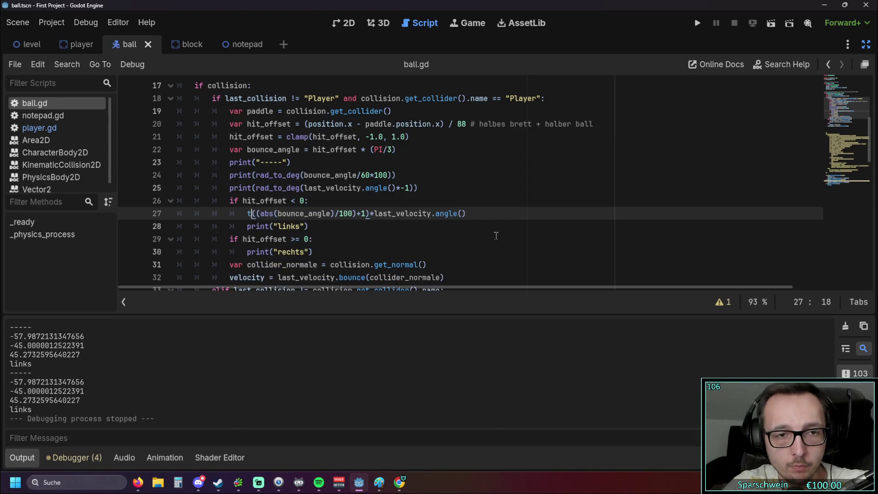
pyautogui.hotkey('ctrl', 'z')
pyautogui.hotkey('ctrl', 'z')
pyautogui.hotkey('ctrl', 'z')
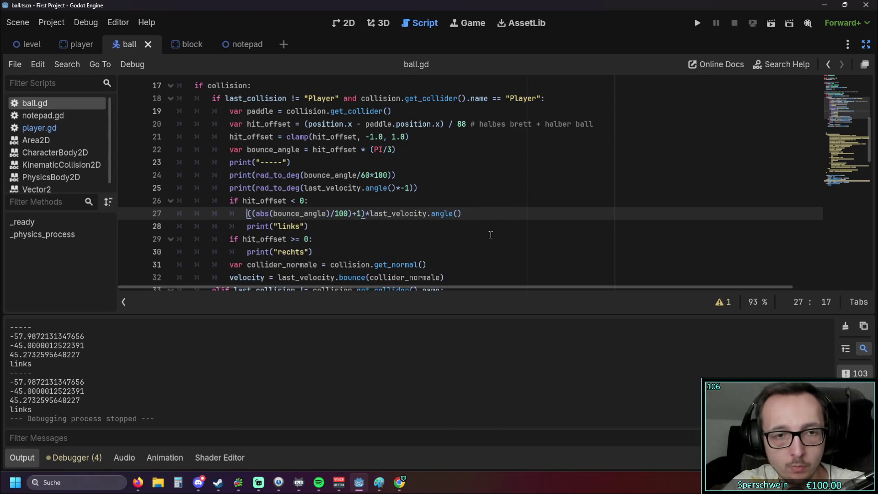
pyautogui.write('var test =')
pyautogui.press('End')
pyautogui.press('Return')
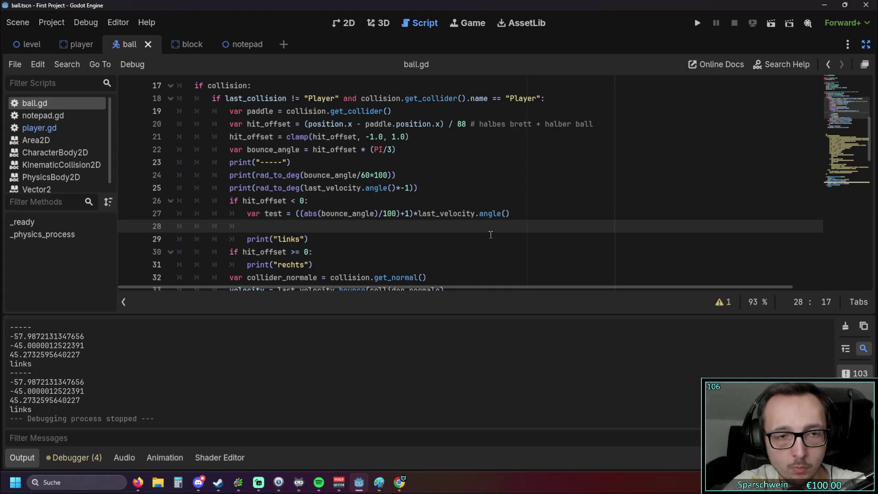
# Wrap bounce_angle on line 27 in rad_to_deg(), copied from line 25.
pyautogui.doubleClick(278, 188)
pyautogui.hotkey('ctrl', 'c')
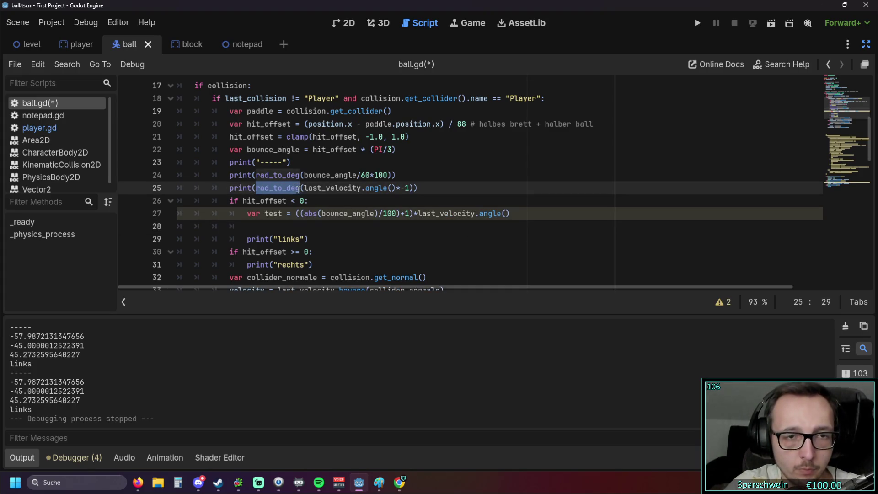
pyautogui.click(304, 214)
pyautogui.hotkey('ctrl', 'v')
pyautogui.hotkey('ctrl', 'v')
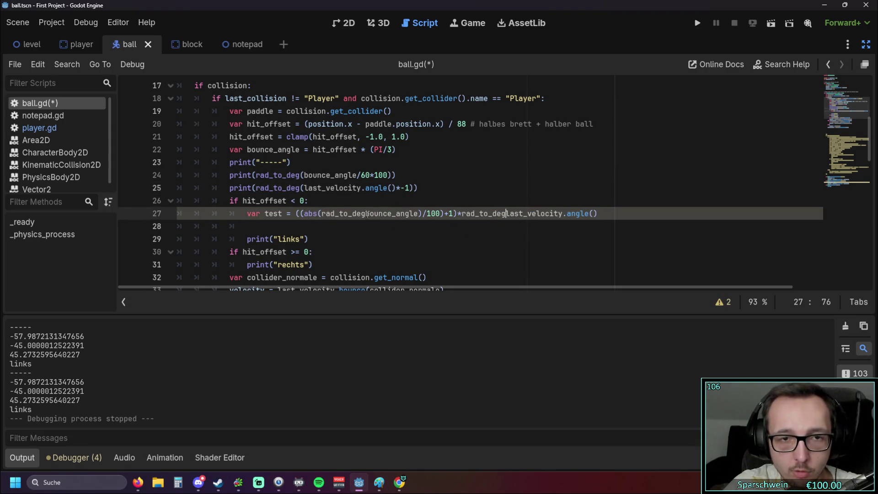
pyautogui.write('(')
pyautogui.hotkey('ctrl', 'Right')
pyautogui.press('Right')
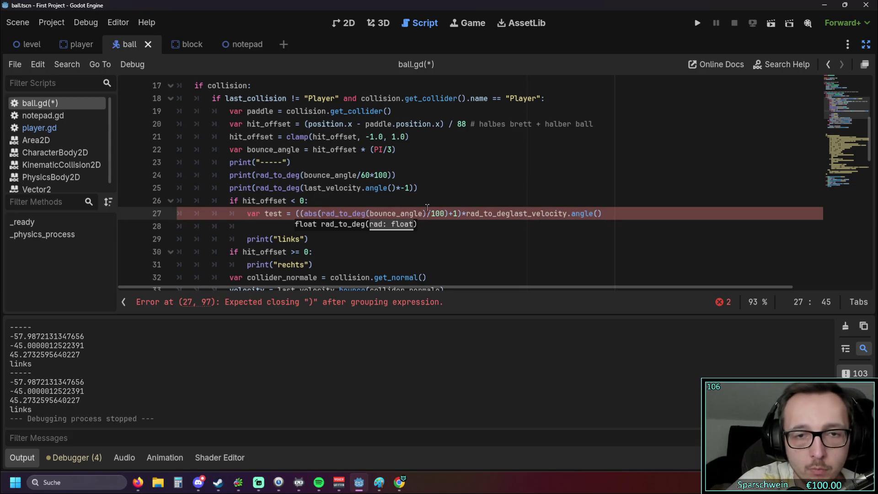
pyautogui.write(')')
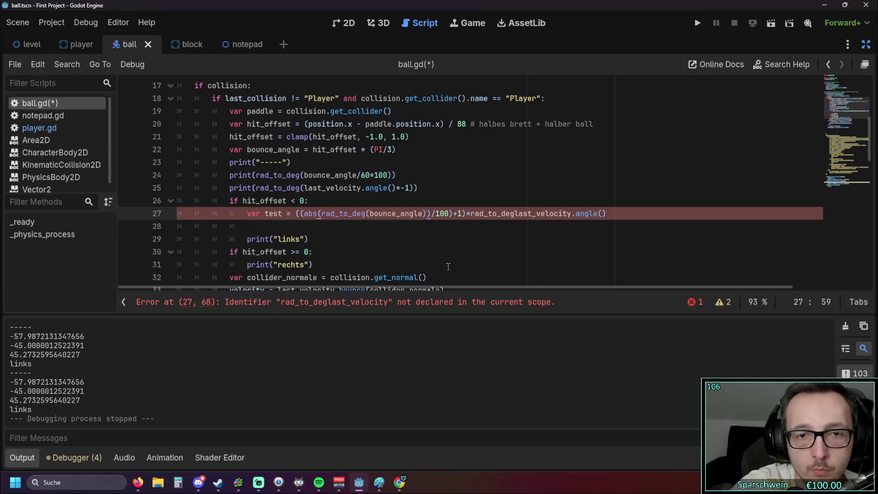
pyautogui.click(495, 225)
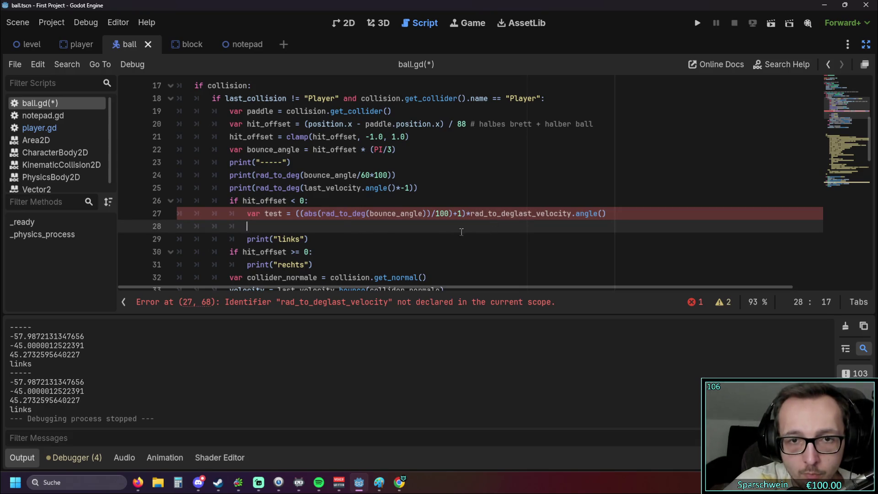
# Convert last_velocity.angle() to degrees with balanced parentheses and add print(test) on line 28.
pyautogui.click(472, 215)
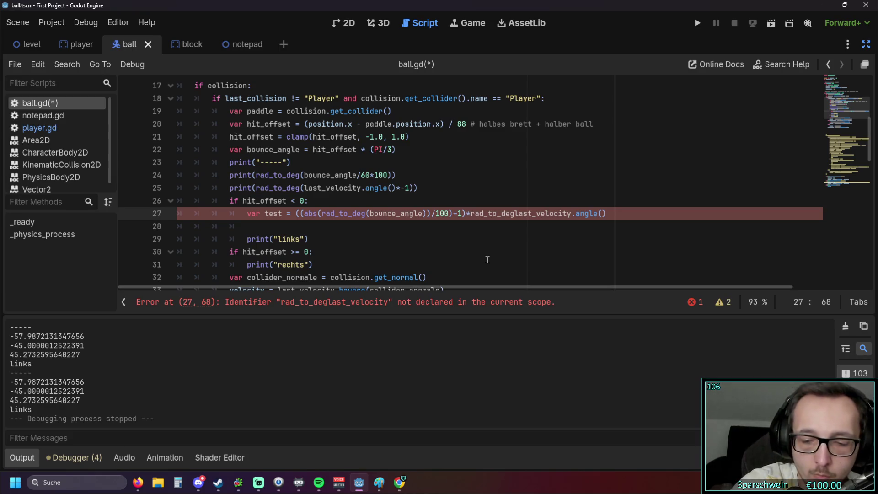
pyautogui.write('(')
pyautogui.click(576, 213)
pyautogui.write(')')
pyautogui.press('BackSpace')
pyautogui.press('Right')
pyautogui.press('Right')
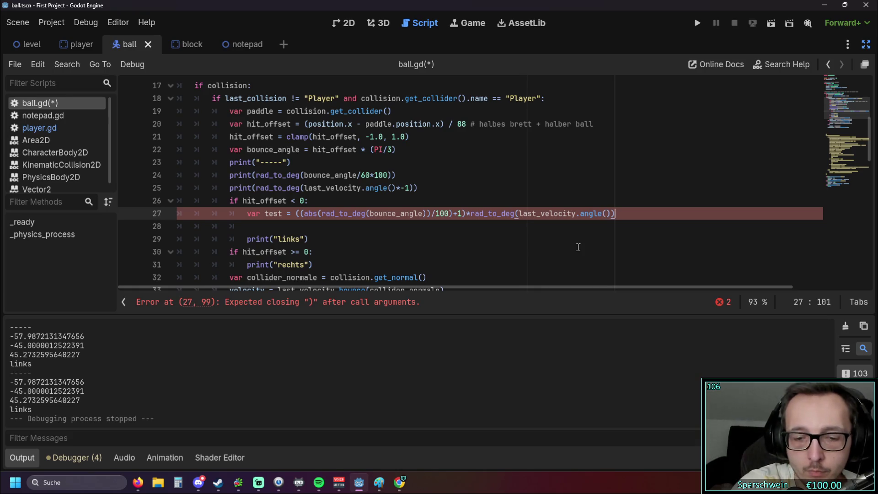
pyautogui.click(565, 231)
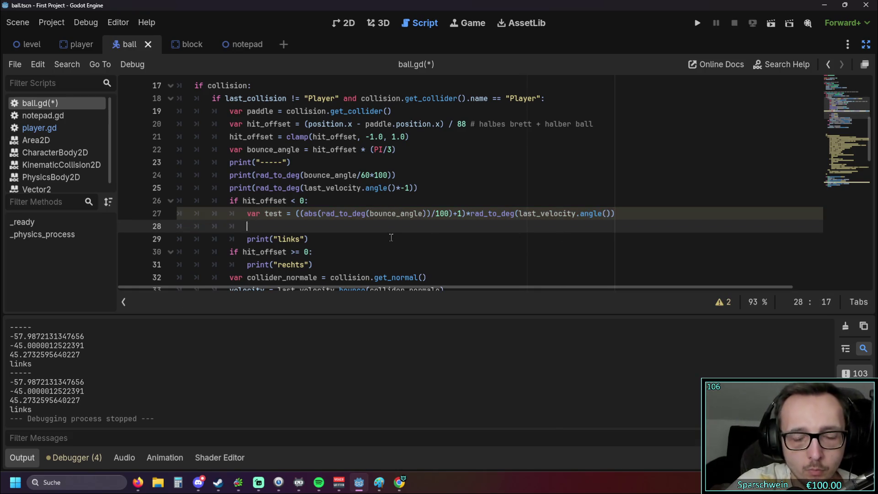
pyautogui.write('print(test')
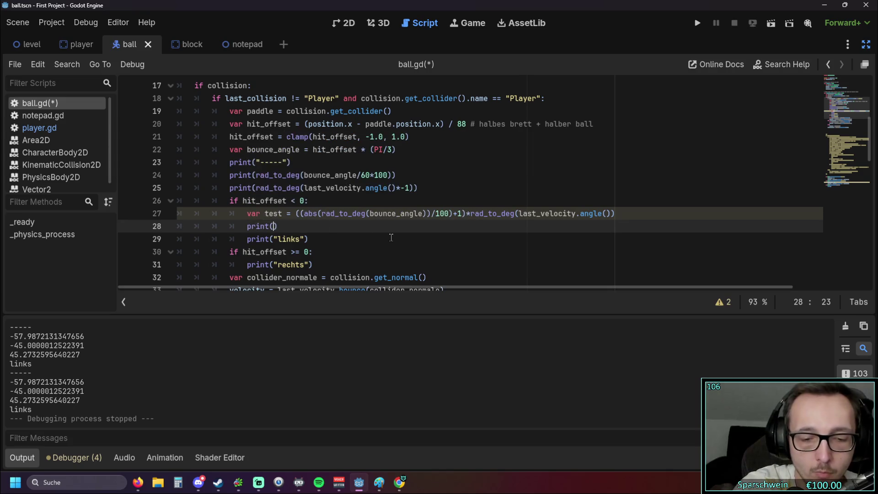
pyautogui.write(')')
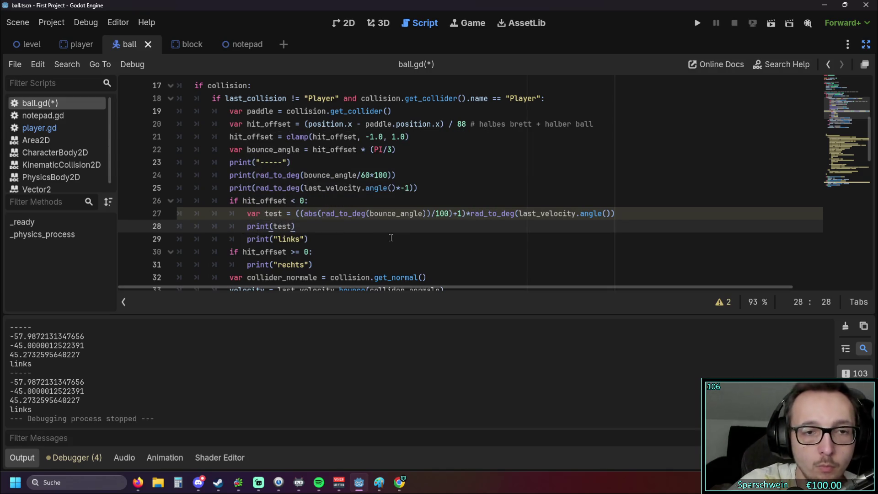
pyautogui.click(394, 252)
# Run and play the game, then pause it and drag its window to the lower right.
pyautogui.click(697, 24)
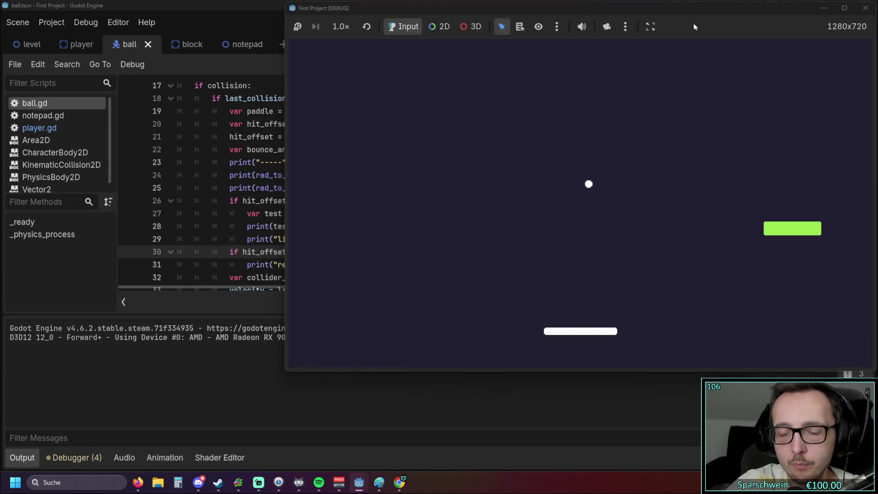
pyautogui.press('Right')
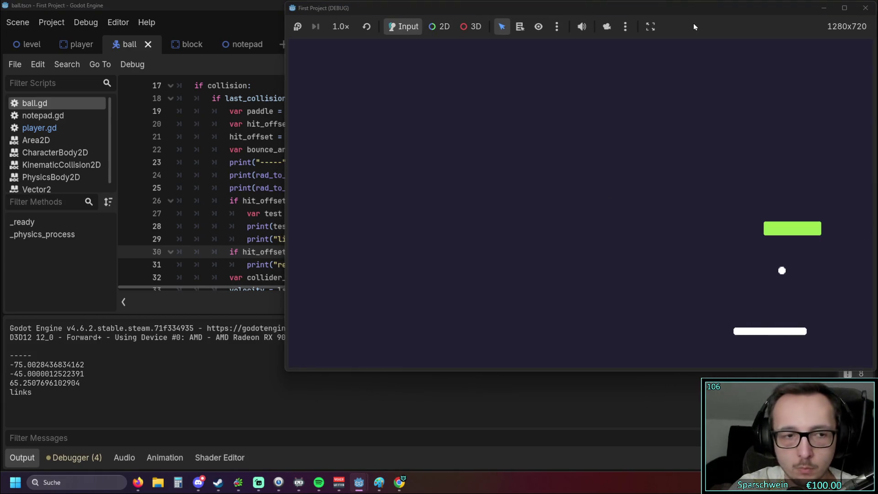
pyautogui.press('Left')
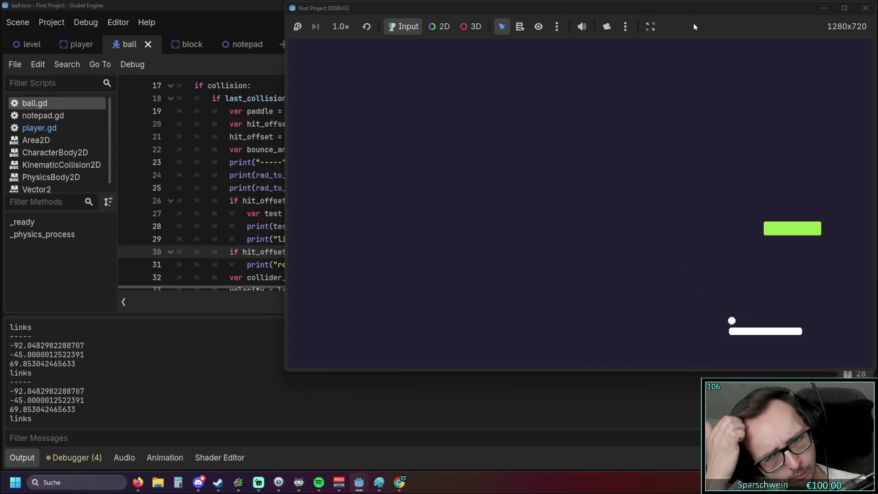
pyautogui.press('Right')
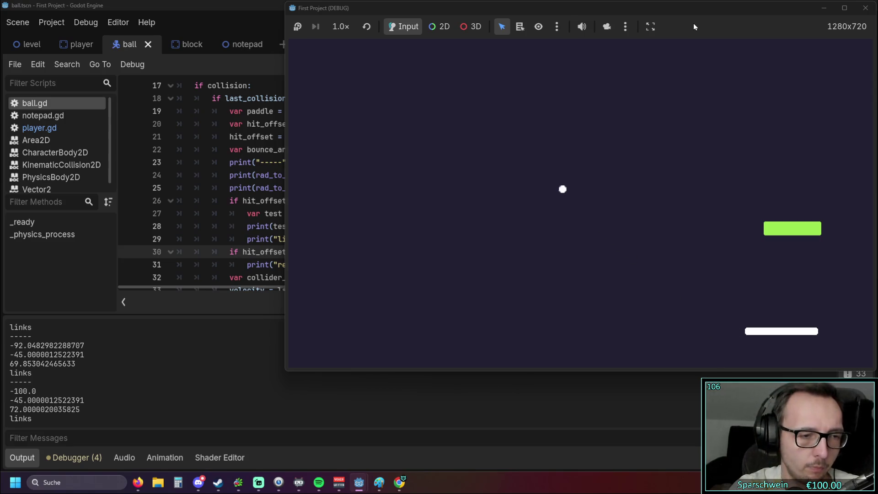
pyautogui.click(297, 28)
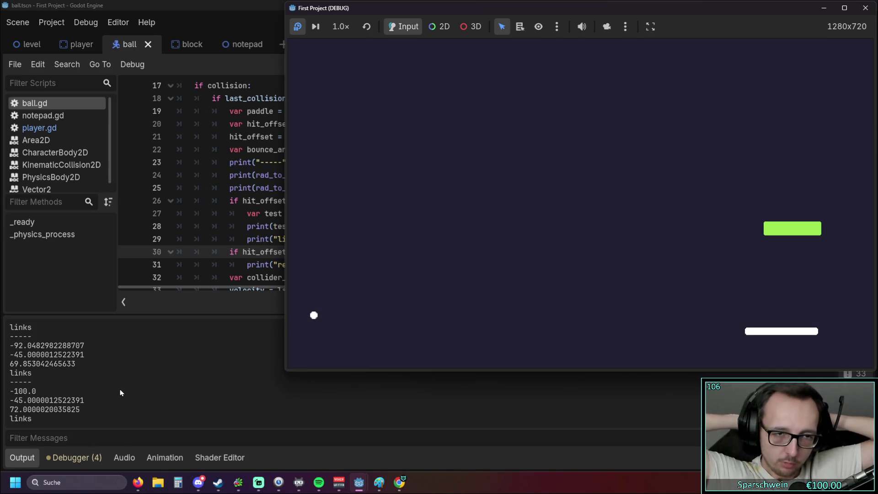
pyautogui.moveTo(476, 8)
pyautogui.mouseDown()
pyautogui.moveTo(763, 229)
pyautogui.moveTo(773, 249)
pyautogui.moveTo(765, 237)
pyautogui.mouseUp()
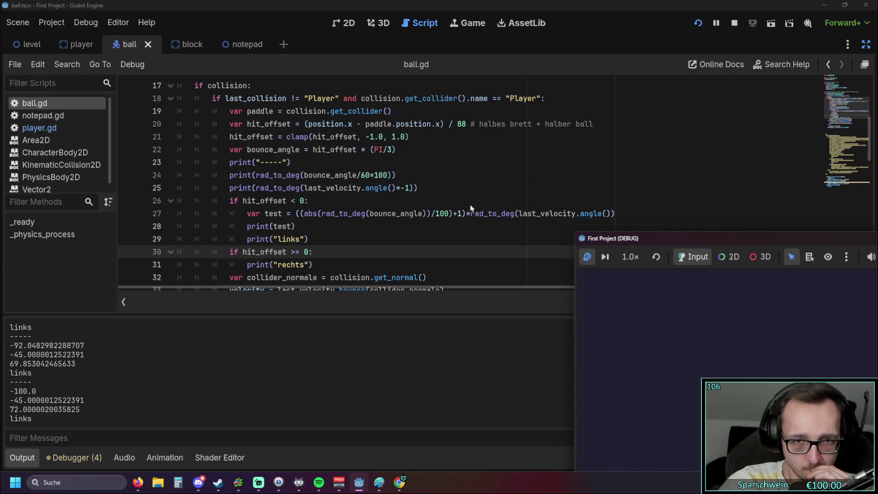
# Replace ')/100' with rad_to_deg(bounce_angle/60*100), balance the parentheses on line 27, and relaunch.
pyautogui.click(449, 213)
pyautogui.press('BackSpace')
pyautogui.press('BackSpace')
pyautogui.press('BackSpace')
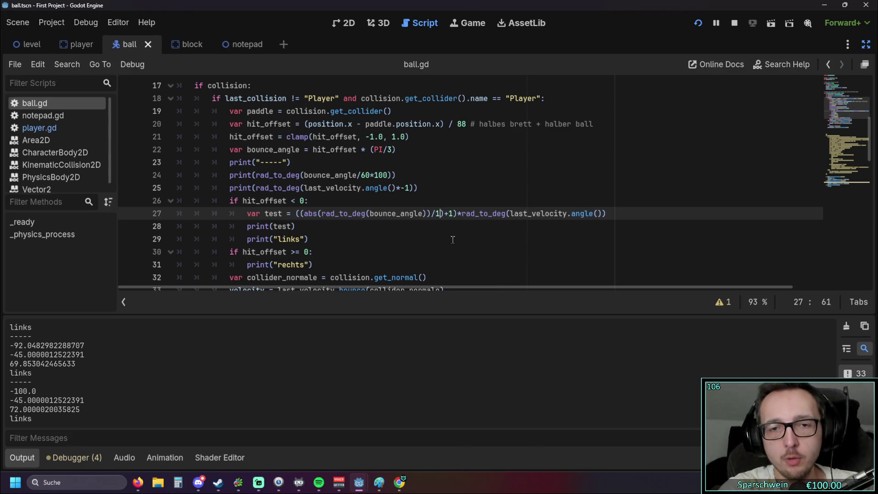
pyautogui.write(')')
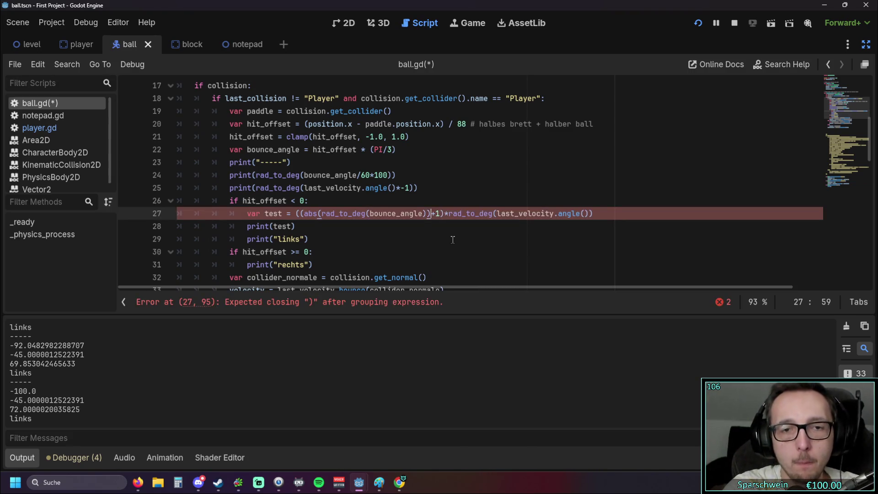
pyautogui.press('BackSpace')
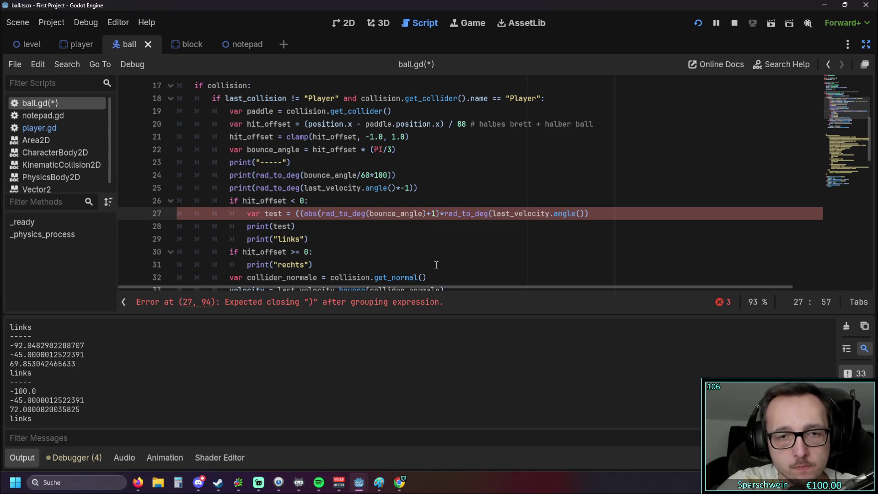
pyautogui.write('/60')
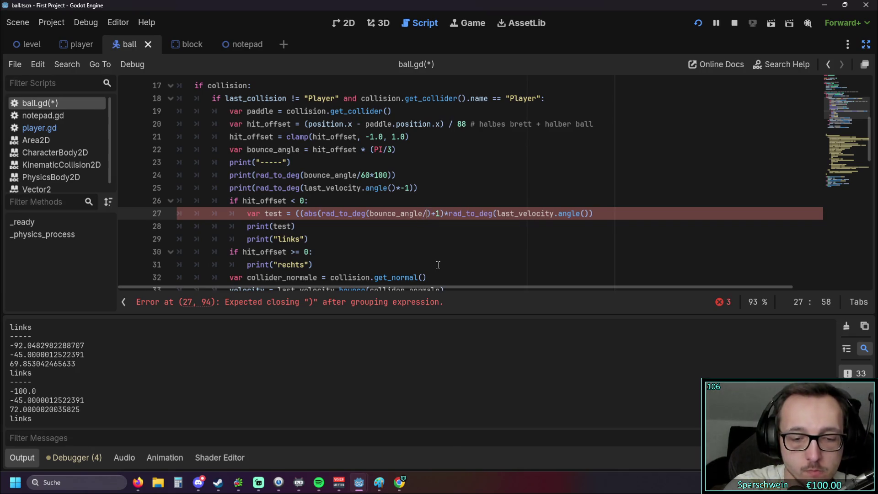
pyautogui.write('*100')
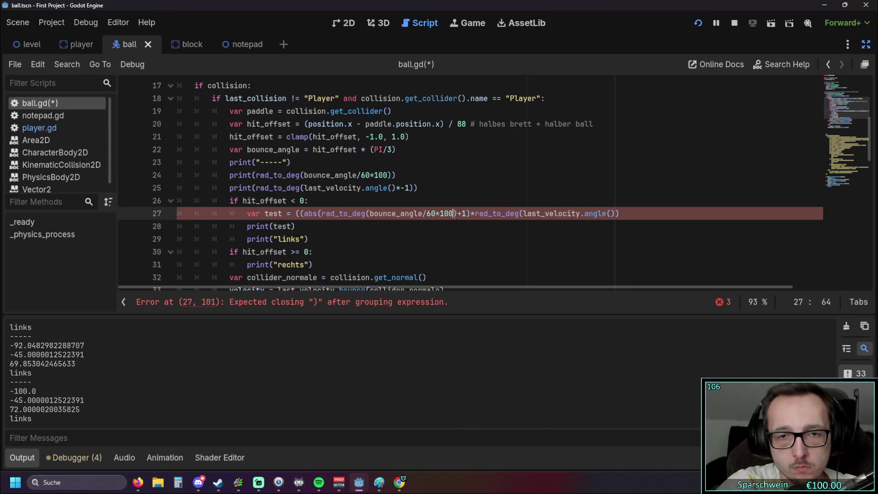
pyautogui.write(')')
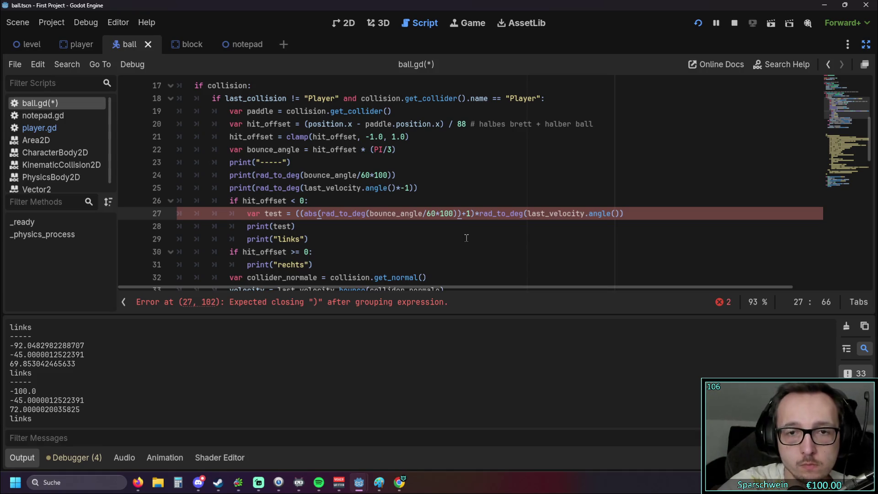
pyautogui.click(467, 238)
pyautogui.click(460, 213)
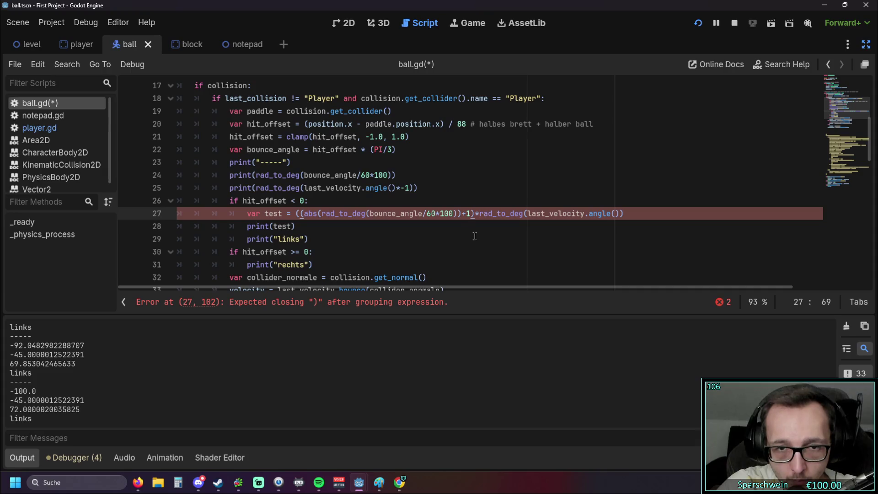
pyautogui.write(')')
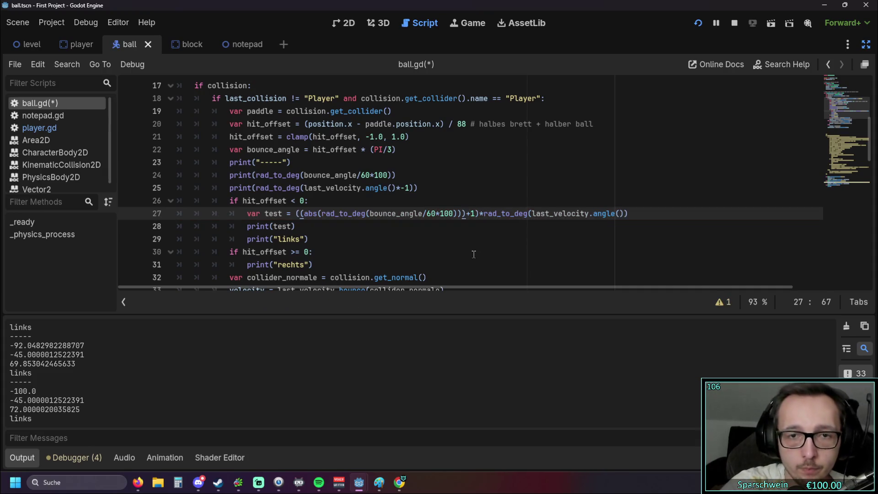
pyautogui.click(467, 252)
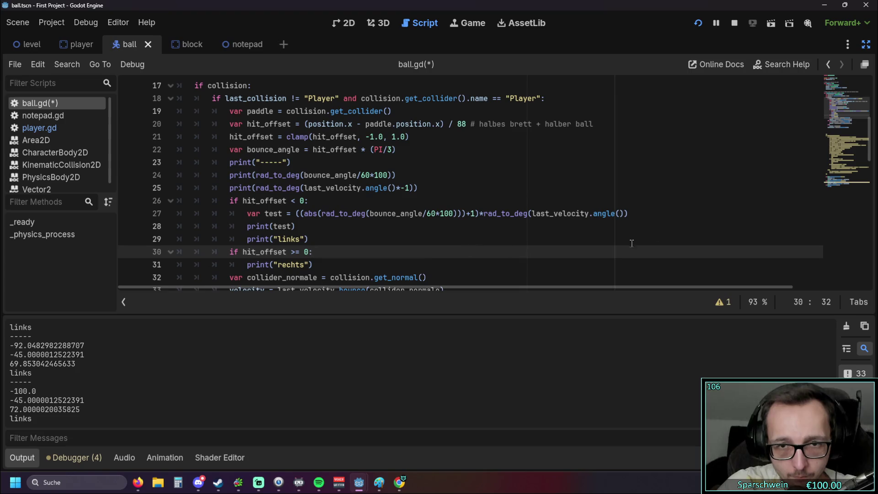
pyautogui.click(698, 23)
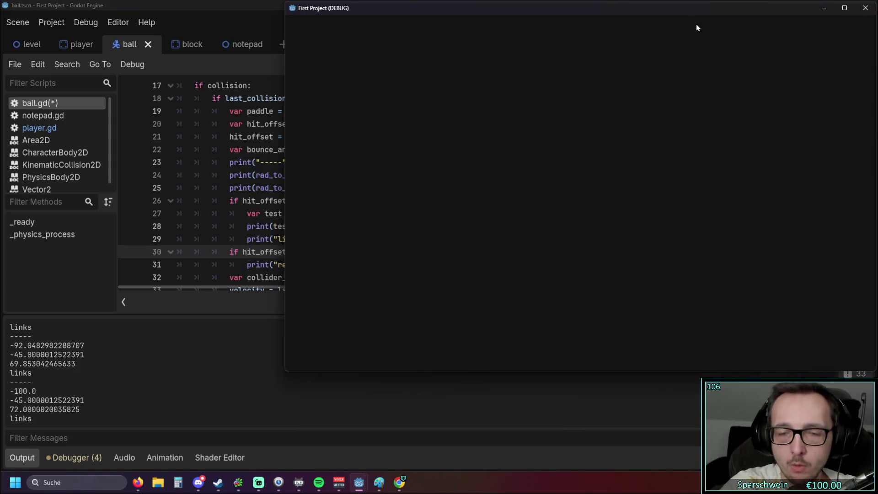
# Bounce the ball off the paddle, logging test values near 3675.8, then close the game.
pyautogui.press('Right')
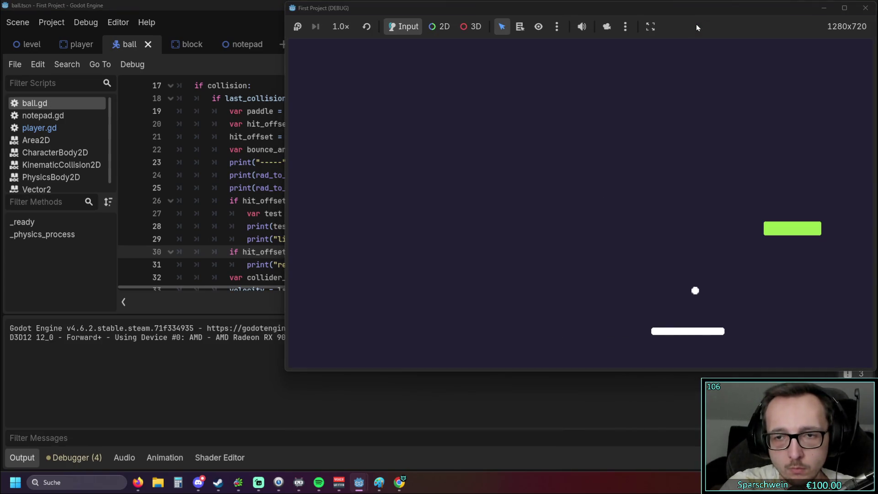
pyautogui.press('Right')
pyautogui.press('Right')
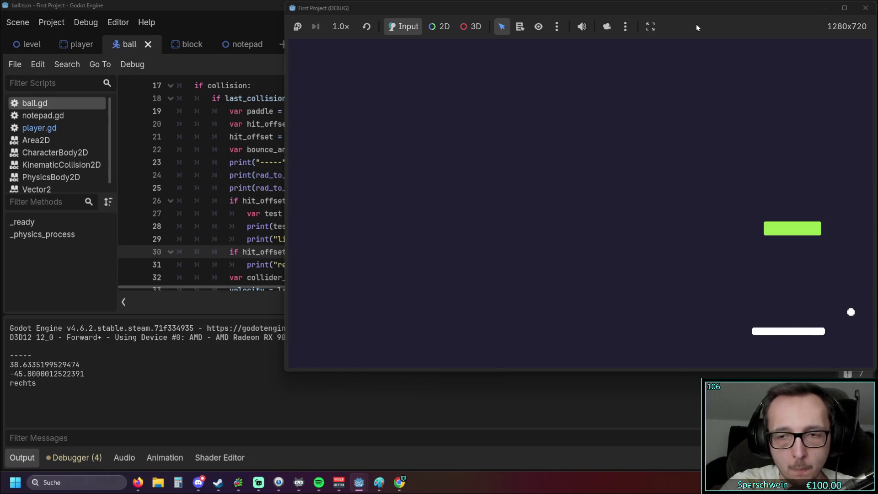
pyautogui.press('Left')
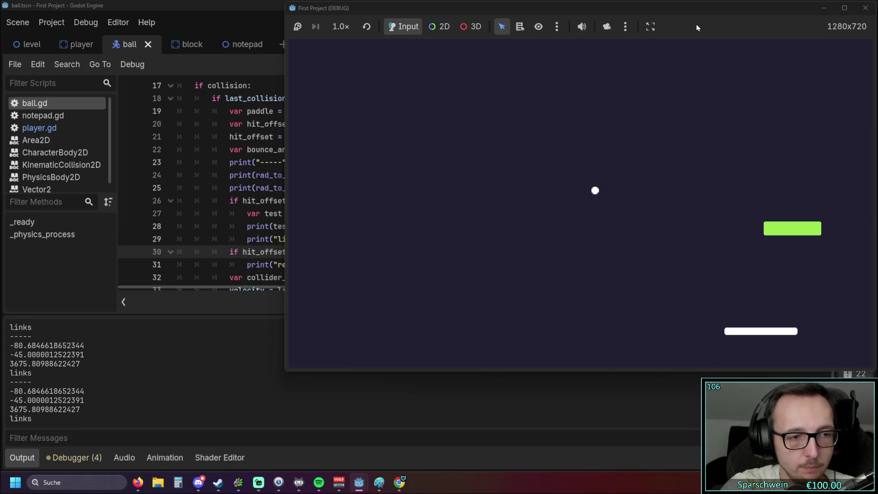
pyautogui.click(866, 8)
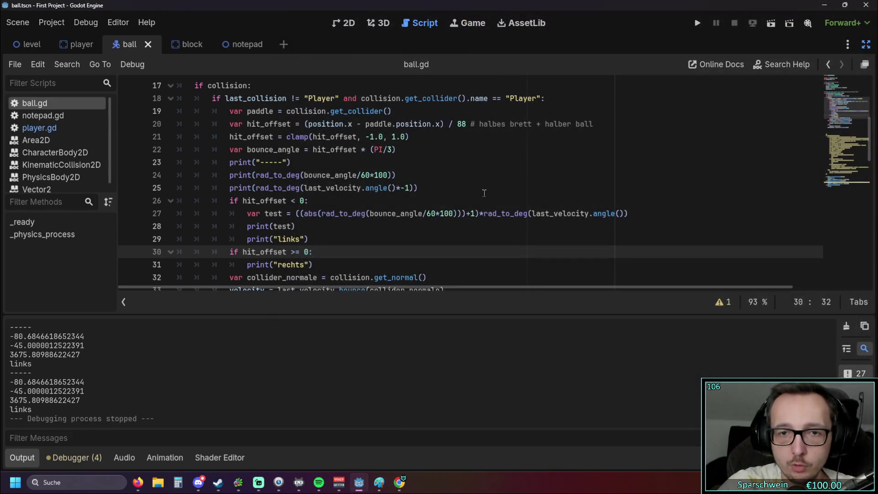
# Strip both rad_to_deg calls and the extra parenthesis from line 27, then rerun the game.
pyautogui.moveTo(365, 215); pyautogui.dragTo(320, 216)
pyautogui.press('Delete')
pyautogui.press('Delete')
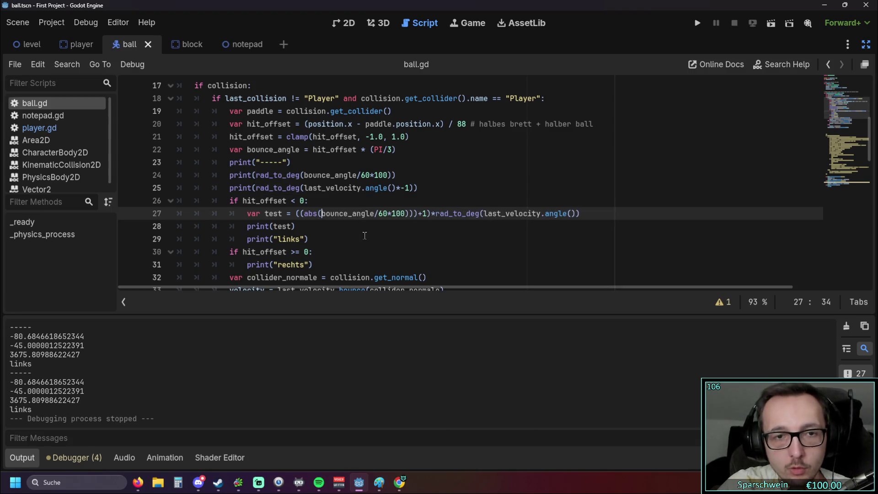
pyautogui.click(410, 214)
pyautogui.press('BackSpace')
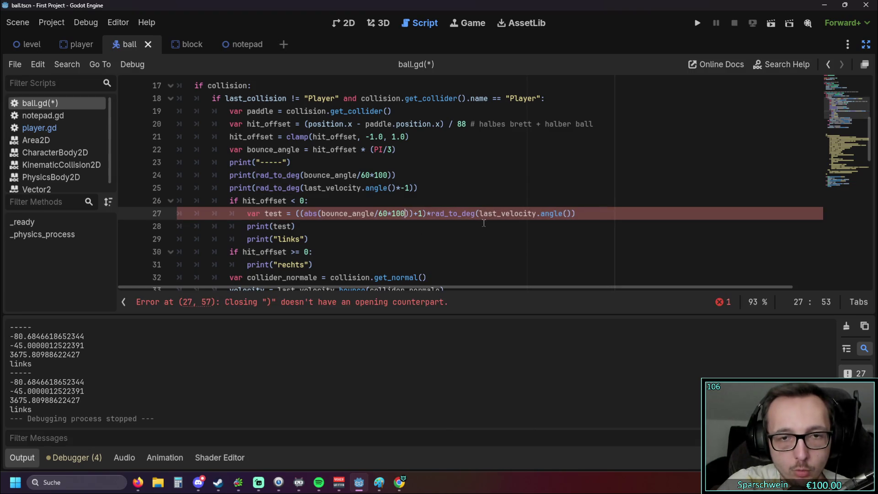
pyautogui.moveTo(431, 215); pyautogui.dragTo(478, 215)
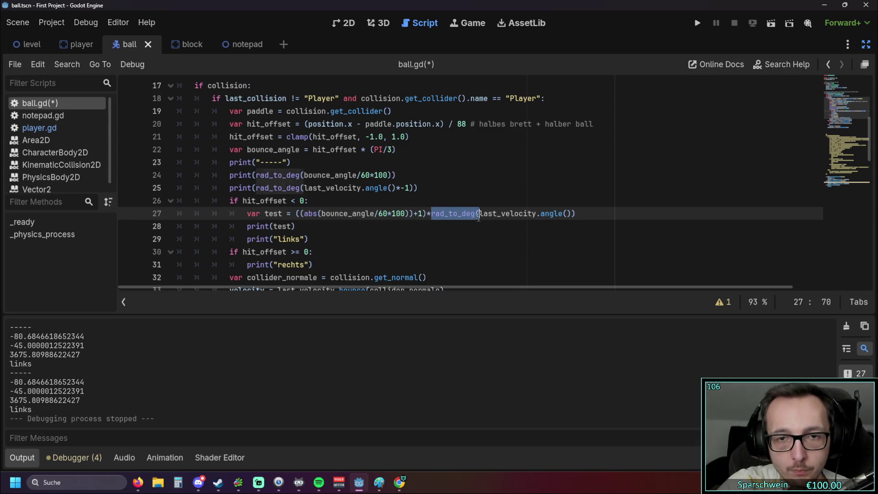
pyautogui.press('Delete')
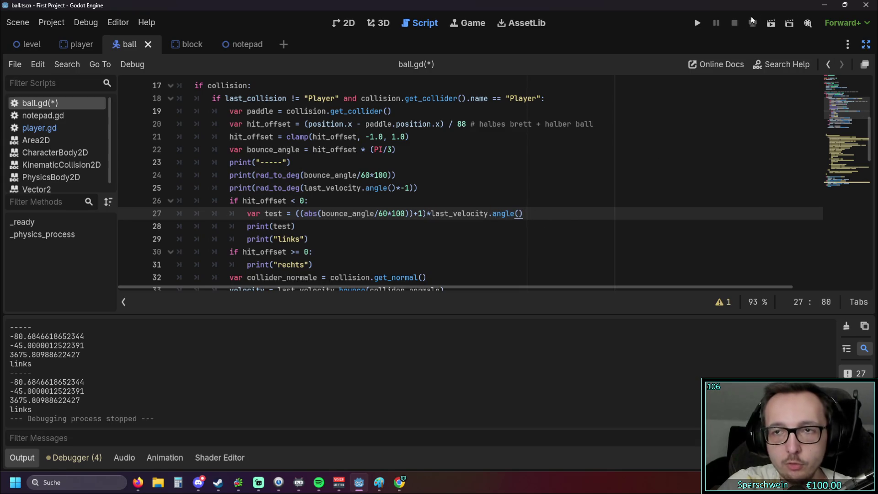
pyautogui.click(698, 22)
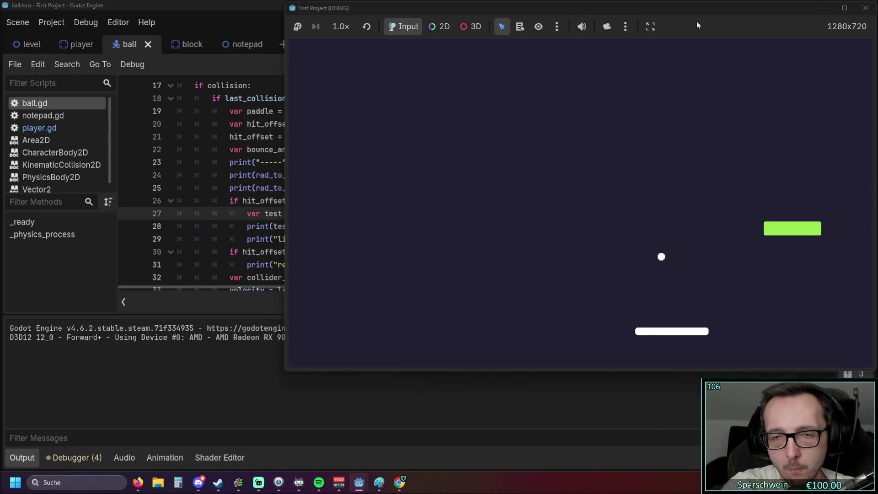
# Steer the paddle to bounce the ball, logging test values near 0.879.
pyautogui.press('Right')
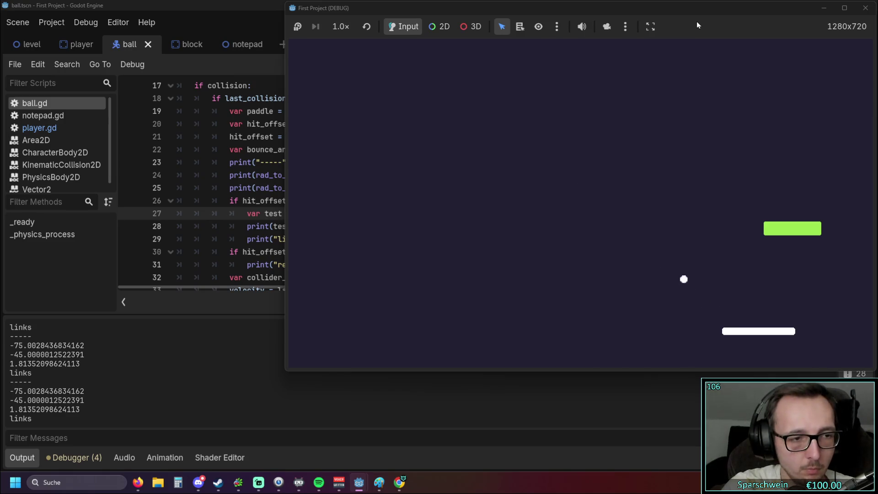
pyautogui.press('Left')
pyautogui.press('Left')
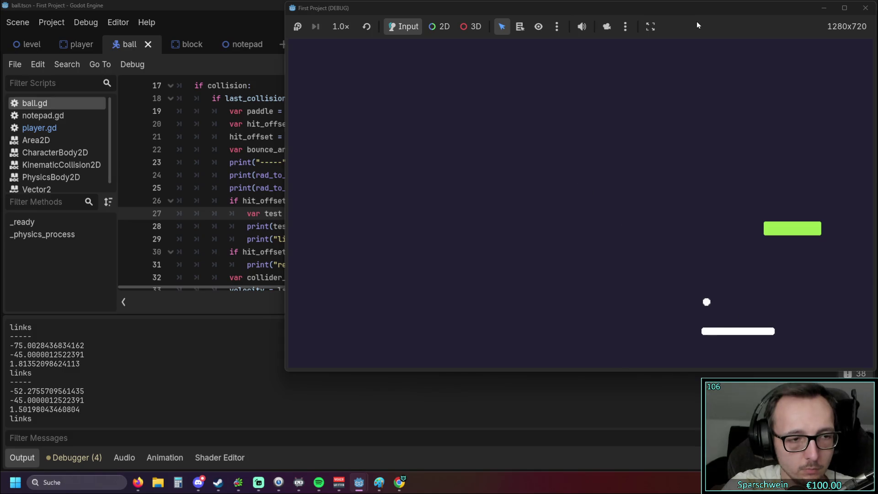
pyautogui.press('Right')
pyautogui.press('Right')
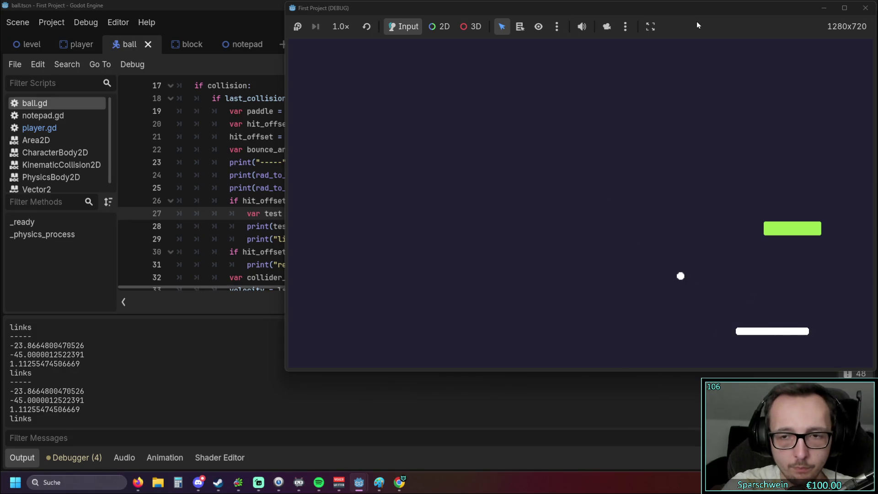
pyautogui.press('Left')
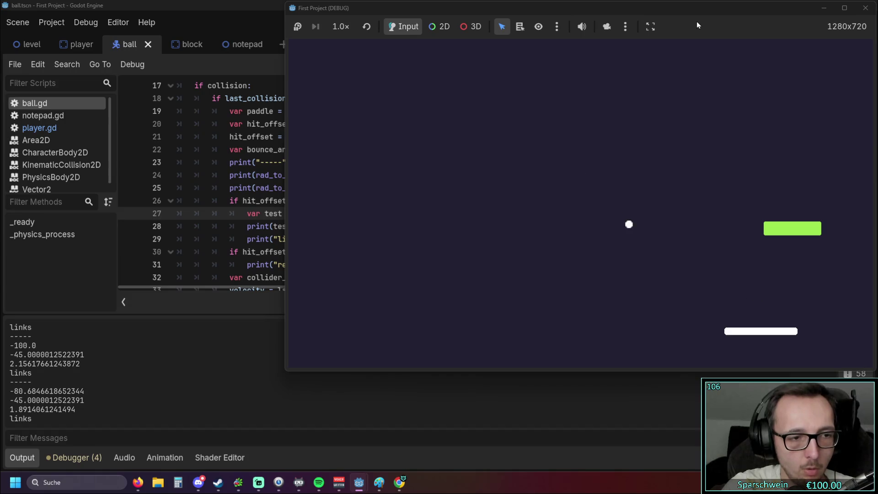
pyautogui.press('Right')
pyautogui.press('Left')
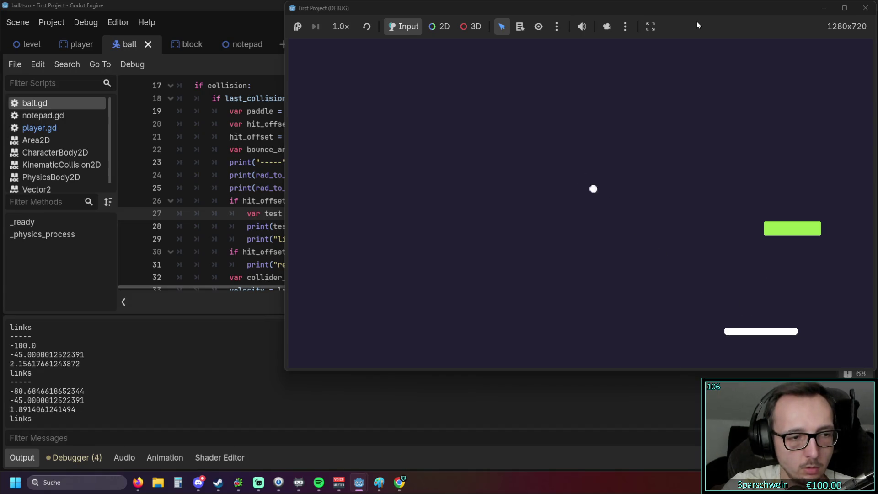
pyautogui.press('Left')
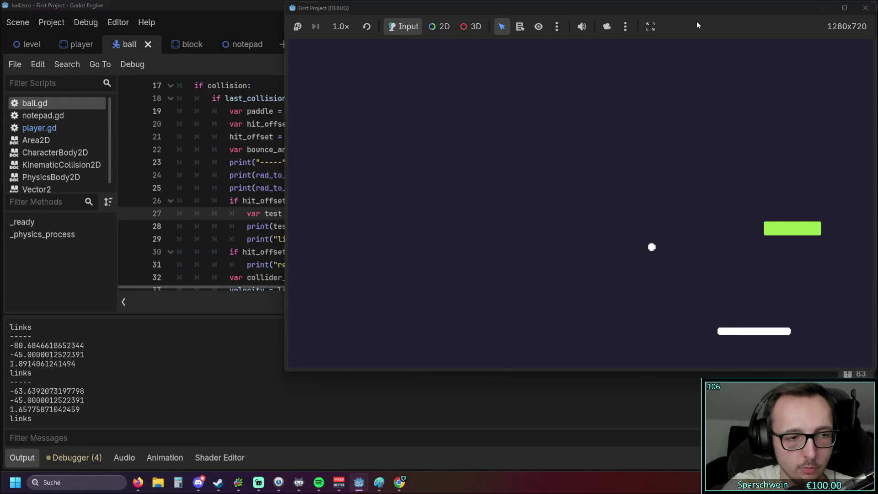
pyautogui.press('Left')
pyautogui.press('Left')
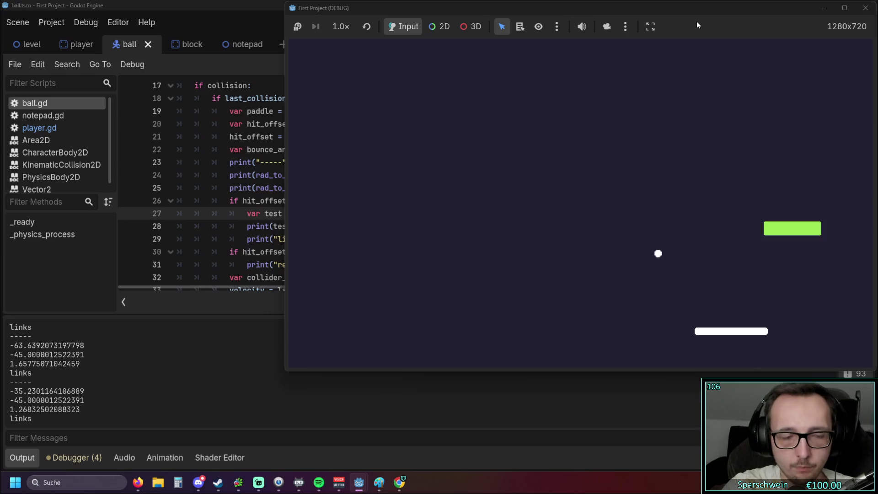
pyautogui.press('Left')
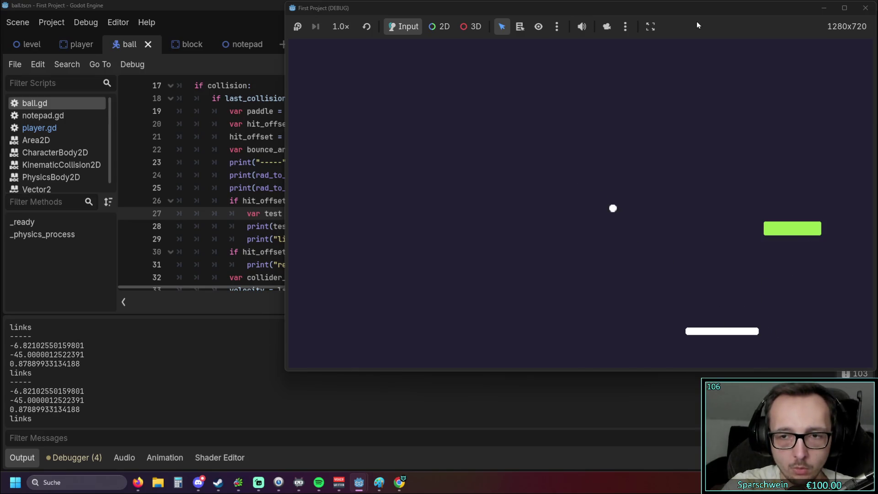
pyautogui.press('Right')
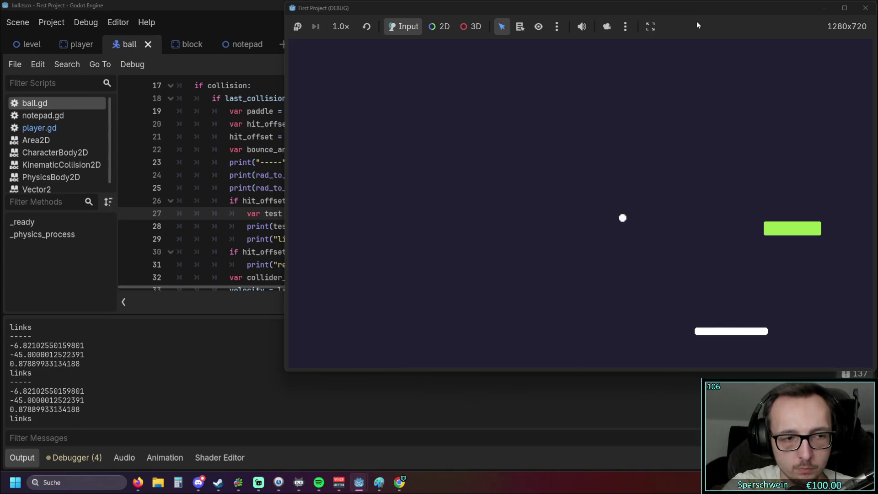
# Re-enter +1 after abs(bounce_angle/60*100) on line 27.
pyautogui.click(229, 174)
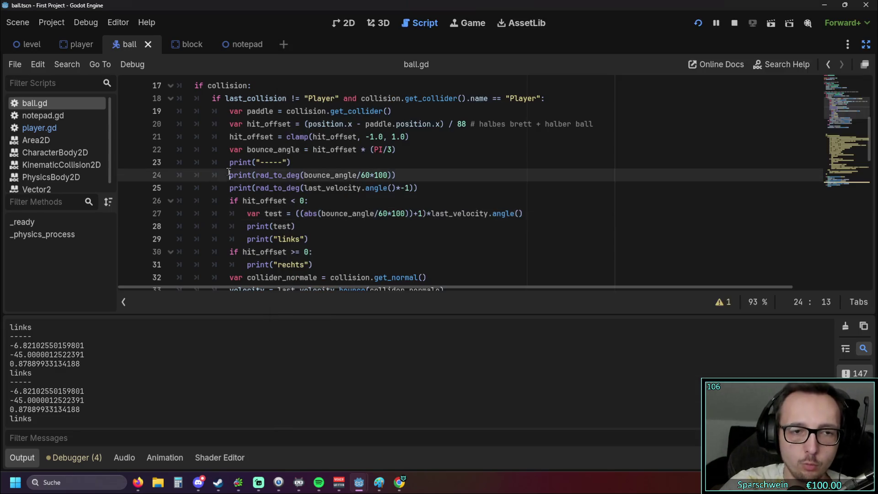
pyautogui.click(423, 214)
pyautogui.press('BackSpace')
pyautogui.press('BackSpace')
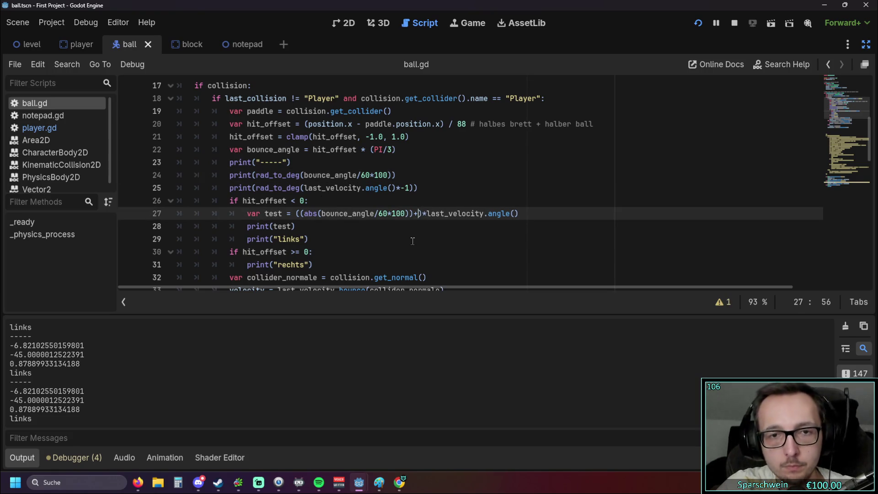
pyautogui.write('+1')
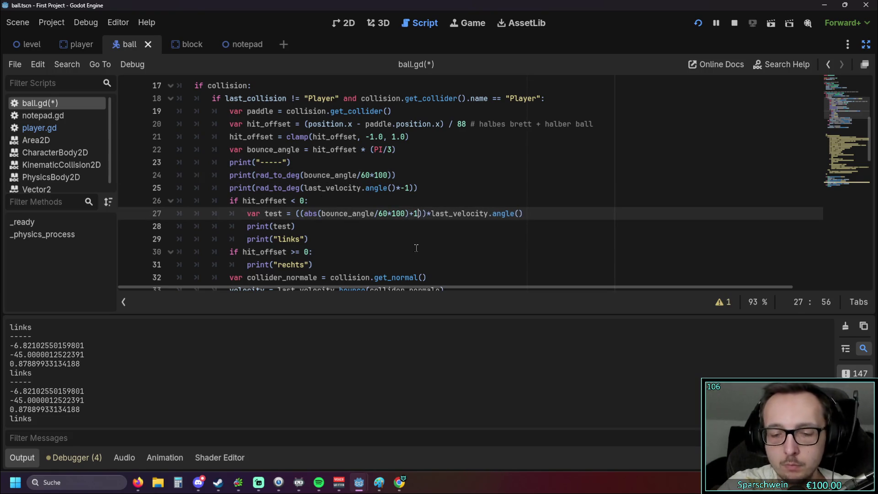
pyautogui.click(397, 245)
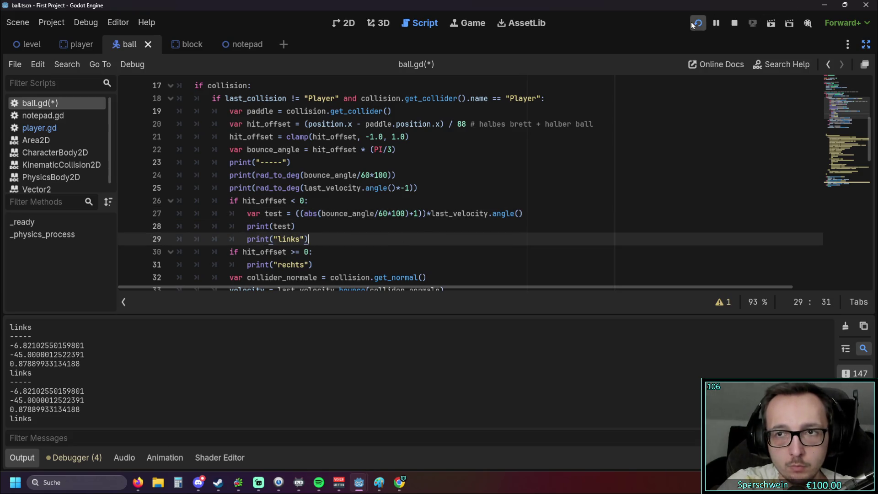
# Save, run and play, logging left-side hits with test values of about 0.96–1.74, then return to ball.gd.
pyautogui.click(697, 24)
pyautogui.press('Right')
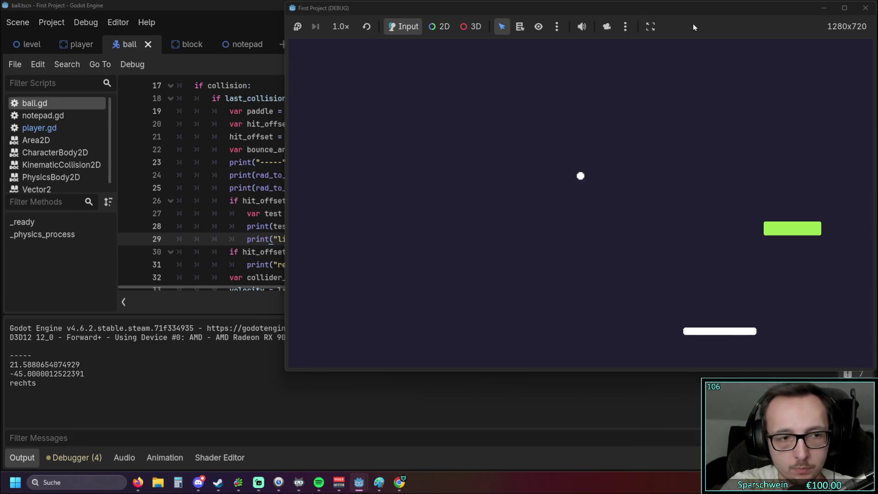
pyautogui.press('Right')
pyautogui.press('Left')
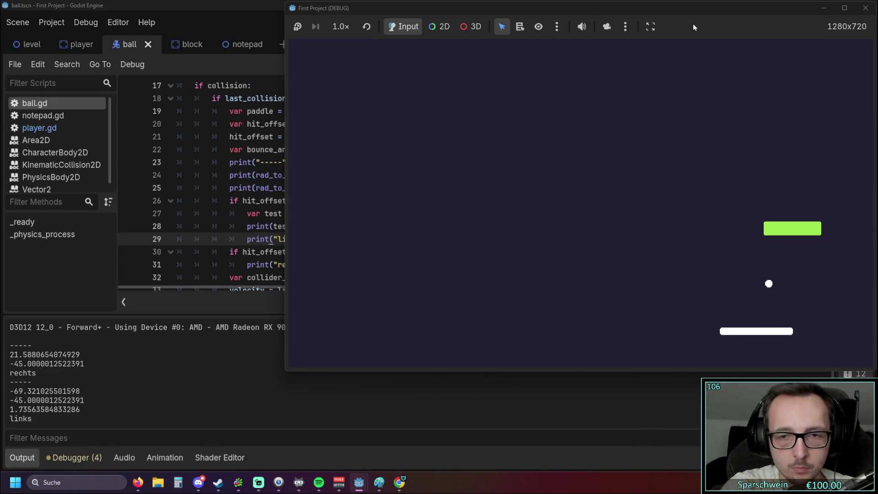
pyautogui.press('Right')
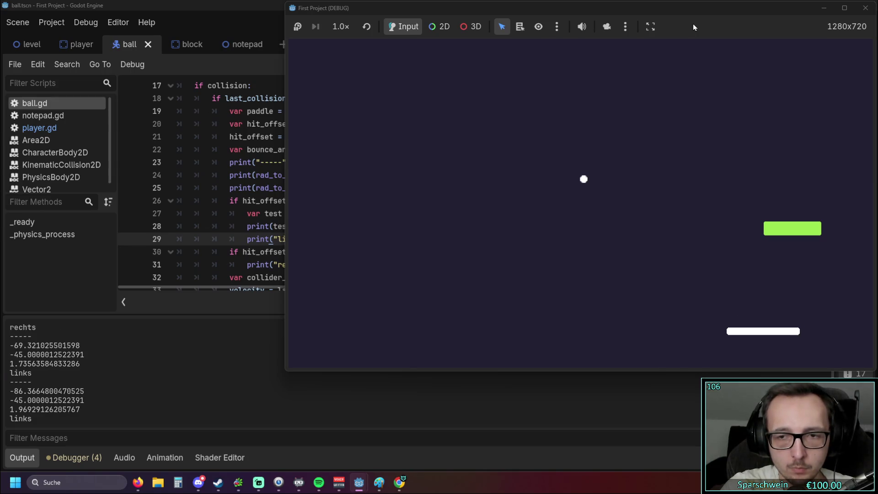
pyautogui.press('Left')
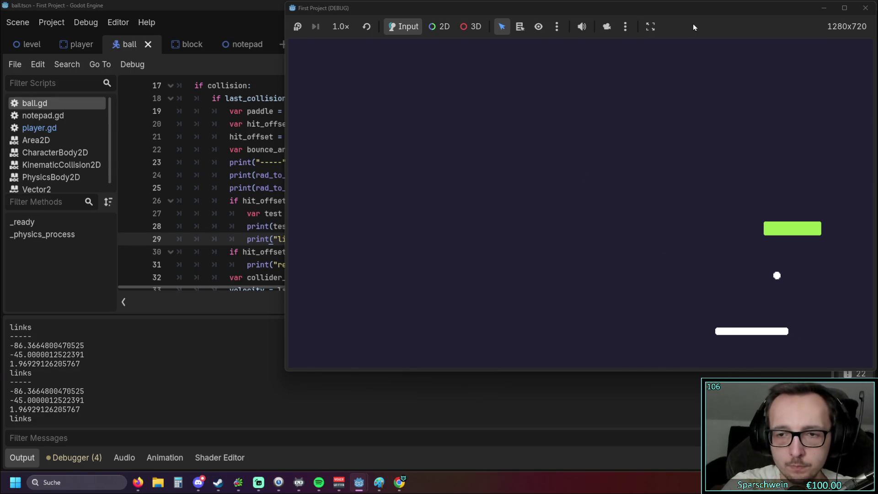
pyautogui.press('Left')
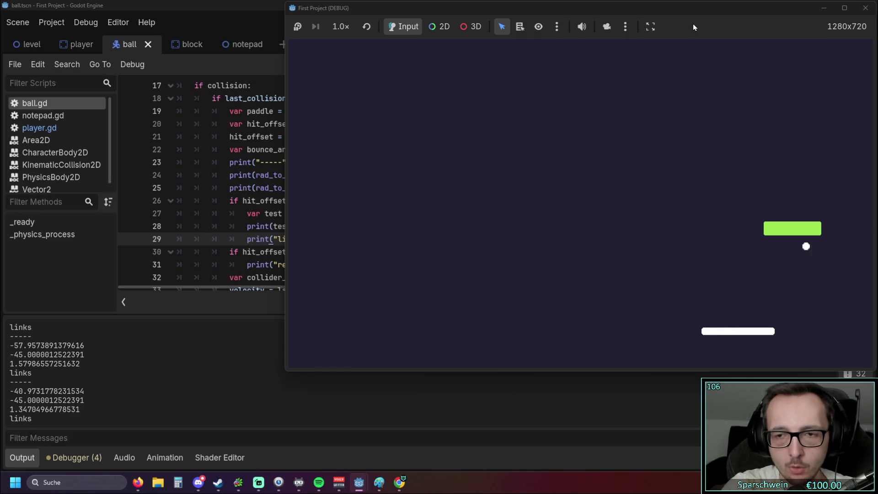
pyautogui.press('Left')
pyautogui.press('Right')
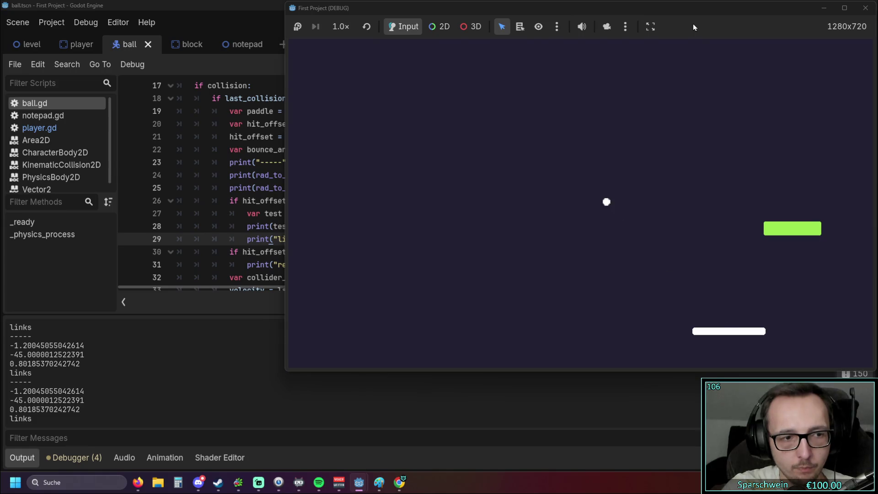
pyautogui.press('Left')
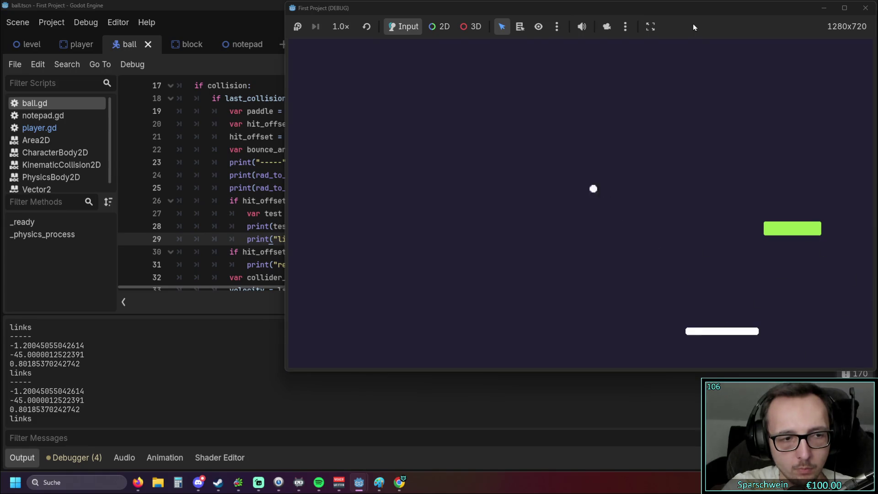
pyautogui.press('Right')
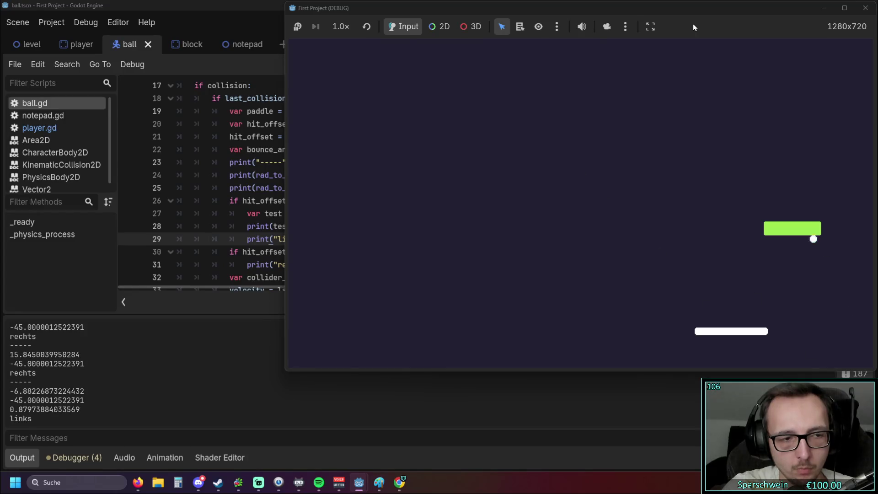
pyautogui.press('Right')
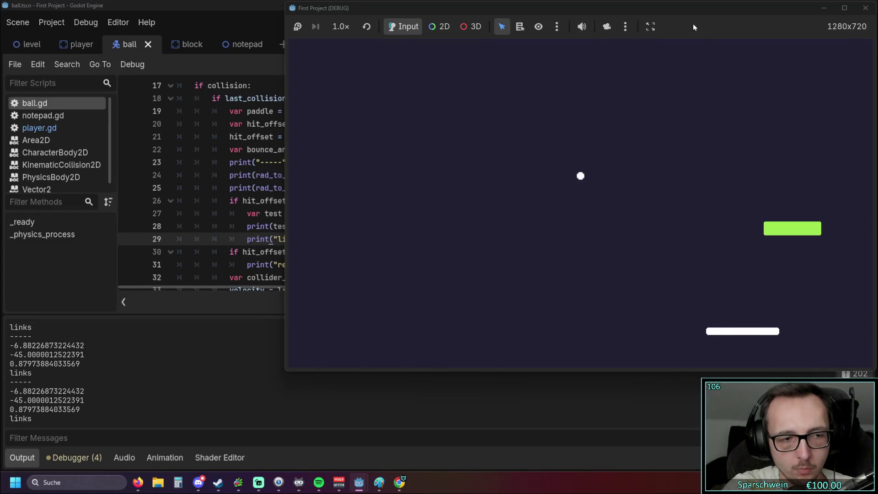
pyautogui.press('Left')
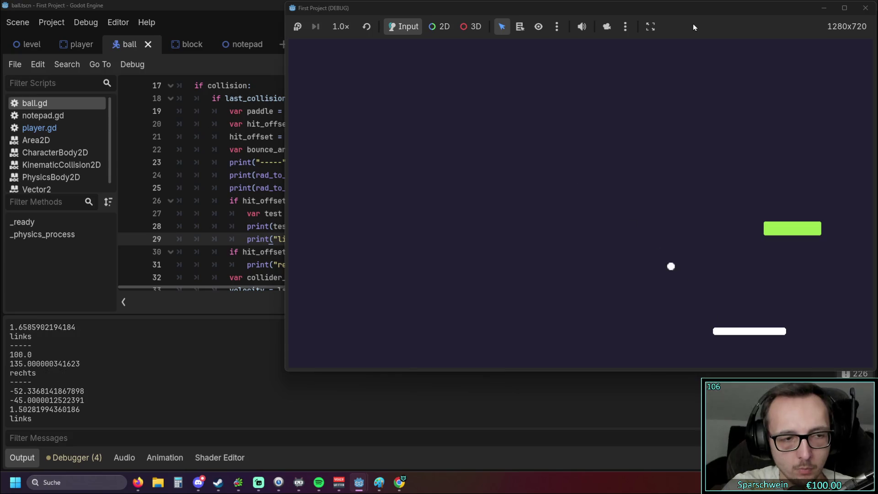
pyautogui.press('Right')
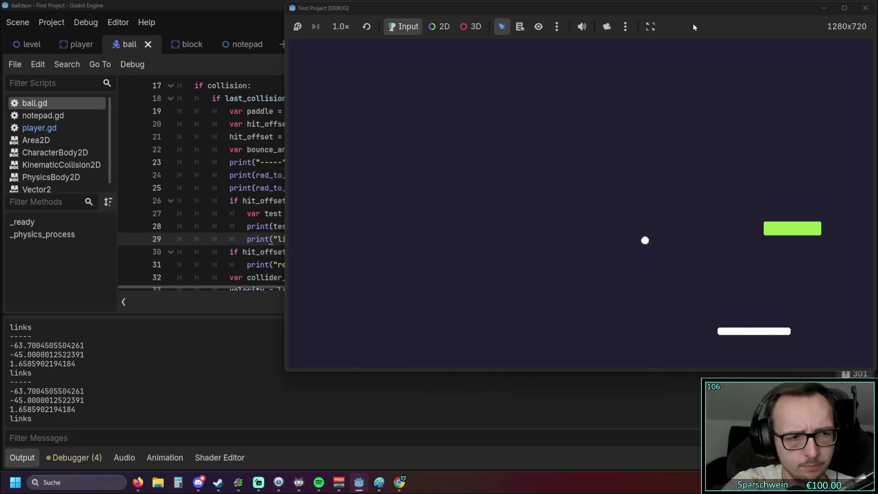
pyautogui.press('Left')
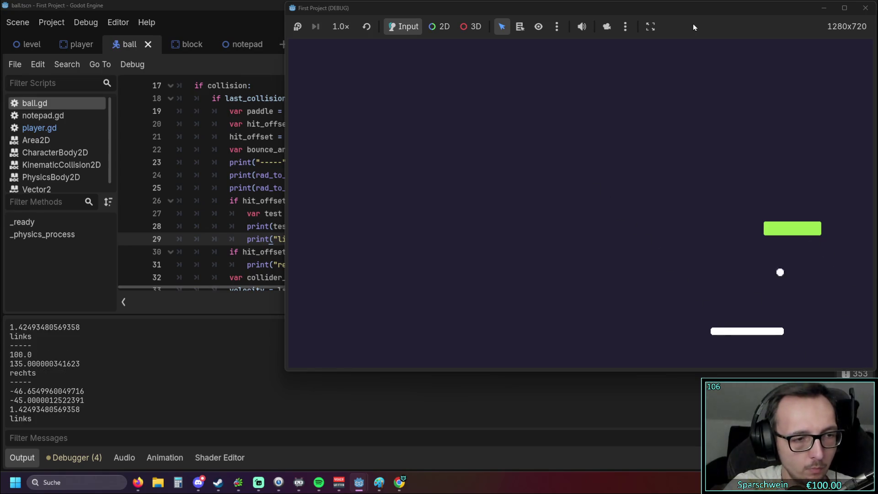
pyautogui.press('Left')
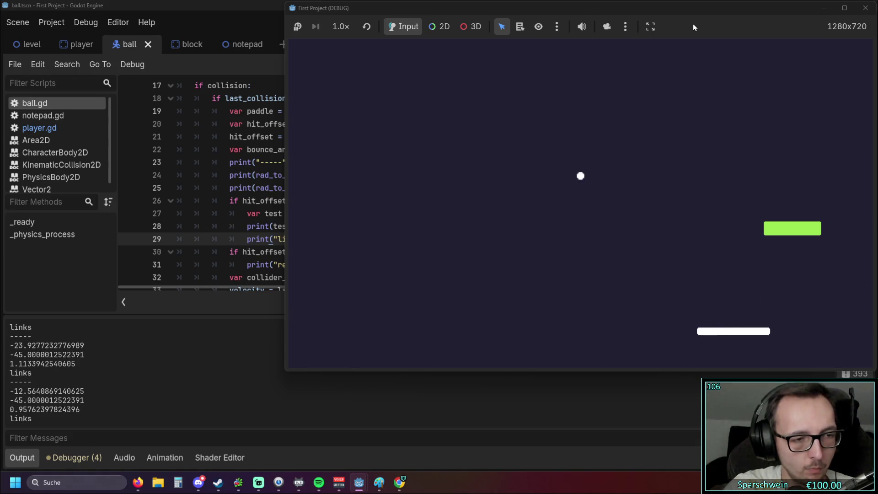
pyautogui.press('Left')
pyautogui.press('Right')
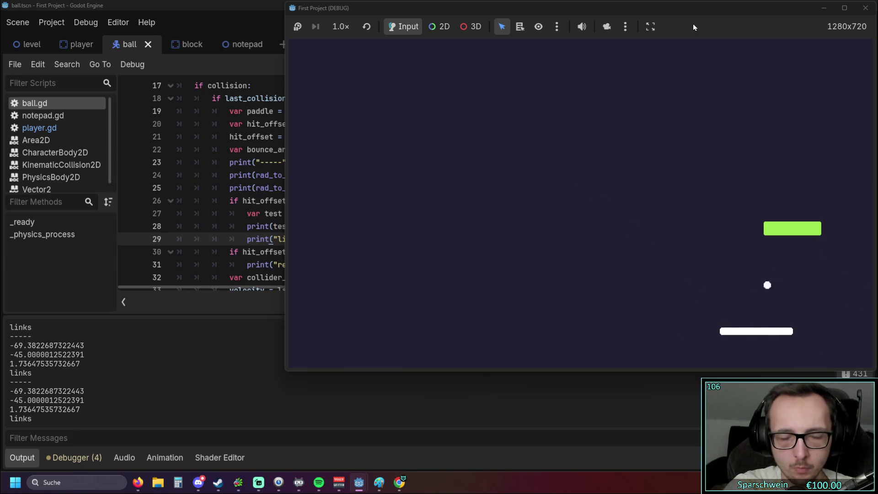
pyautogui.press('Left')
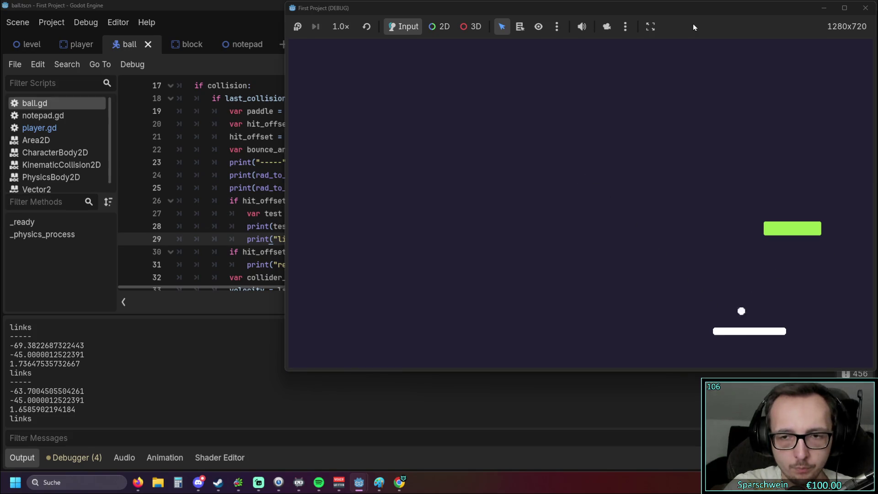
pyautogui.click(213, 151)
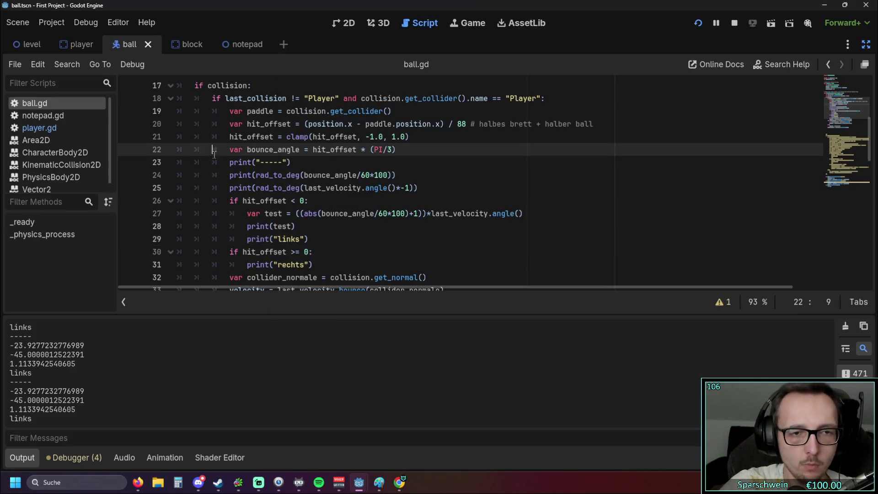
# Delete the +1 from line 27, close the parenthesis, and relaunch the game.
pyautogui.click(417, 214)
pyautogui.press('BackSpace')
pyautogui.press('BackSpace')
pyautogui.press('BackSpace')
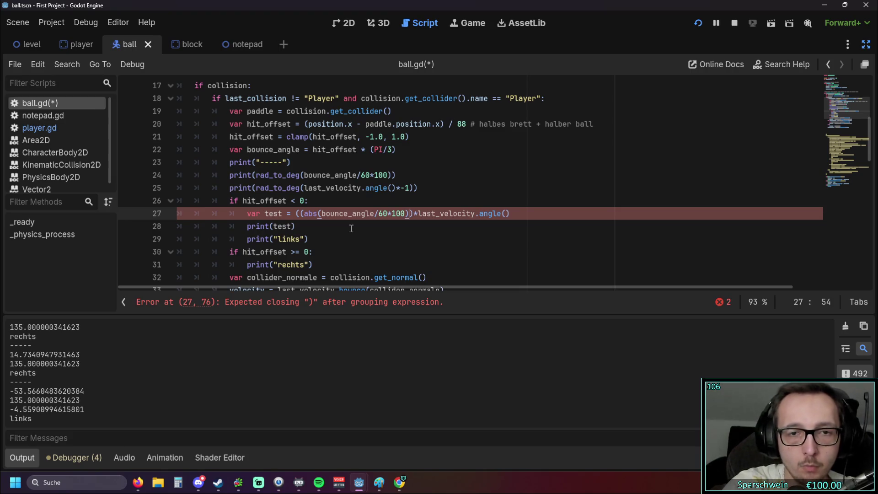
pyautogui.press('Right')
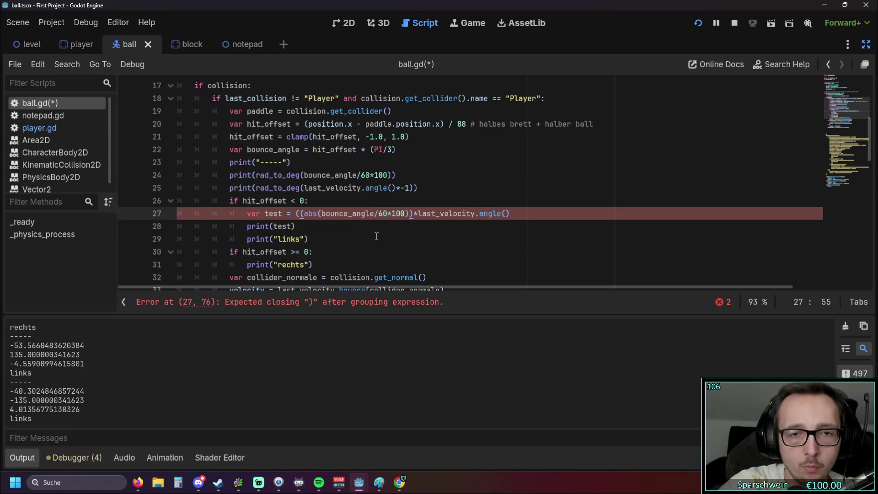
pyautogui.write(')')
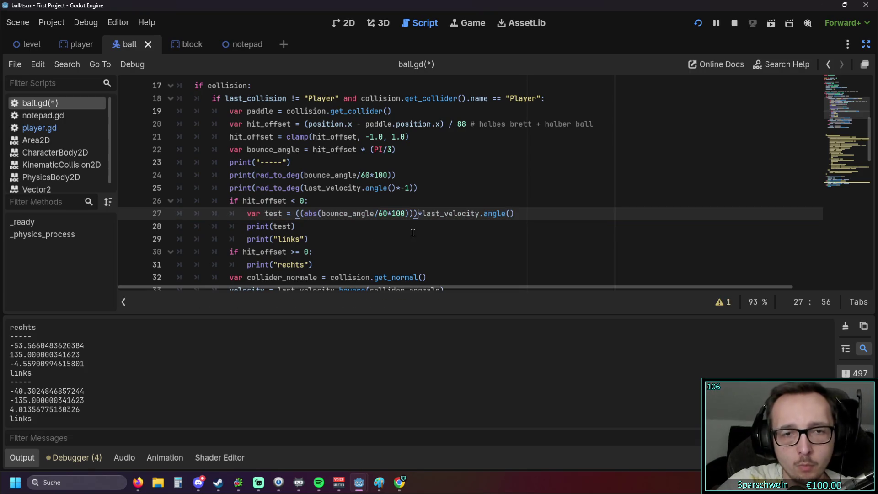
pyautogui.click(413, 235)
pyautogui.click(697, 23)
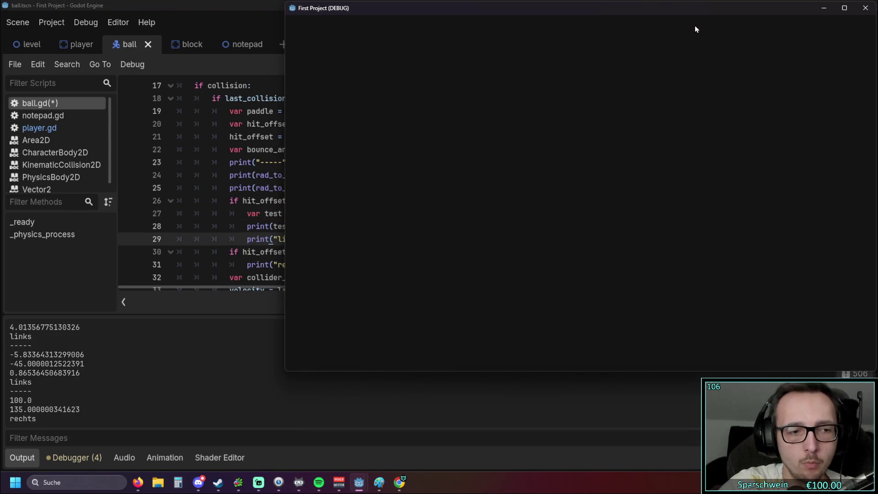
# Steer the paddle to hit the ball repeatedly, logging -100.0, -45.0 and 1.37 values.
pyautogui.press('Right')
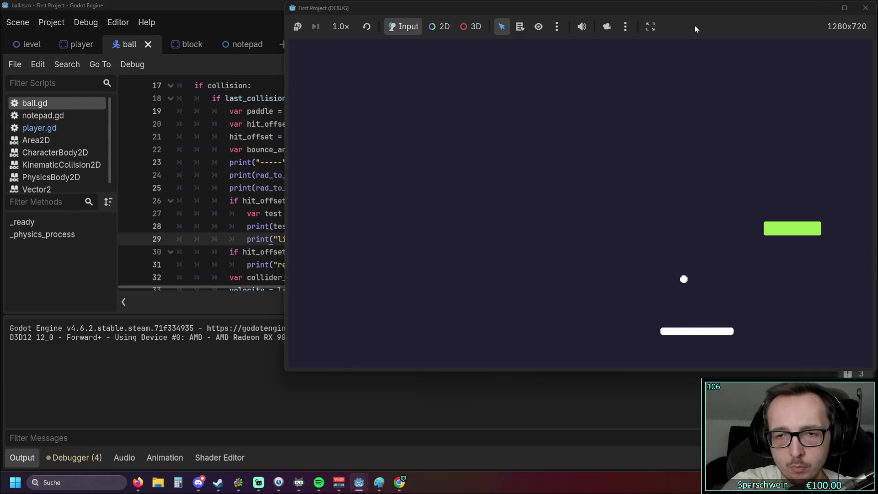
pyautogui.press('Right')
pyautogui.press('Left')
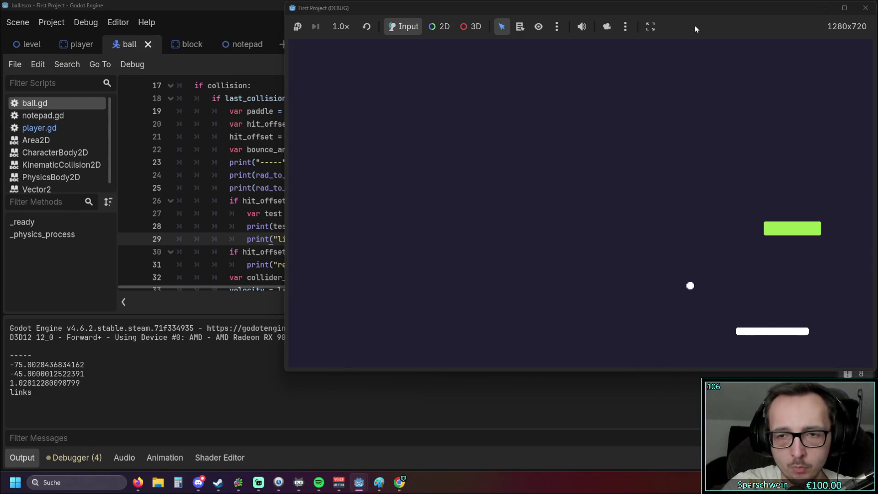
pyautogui.press('Left')
pyautogui.press('Right')
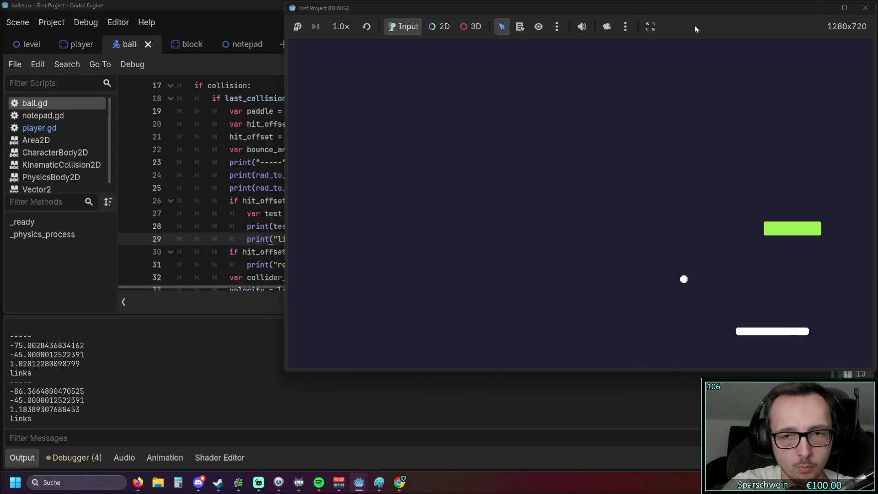
pyautogui.press('Left')
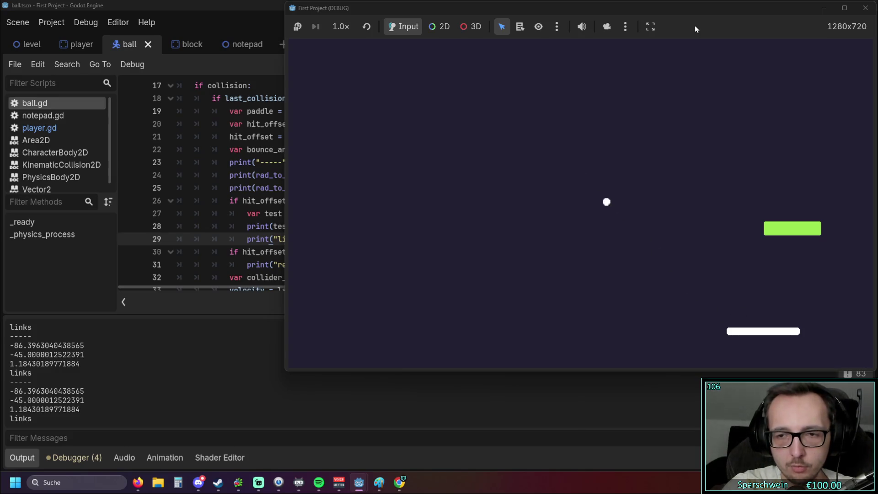
pyautogui.press('Left')
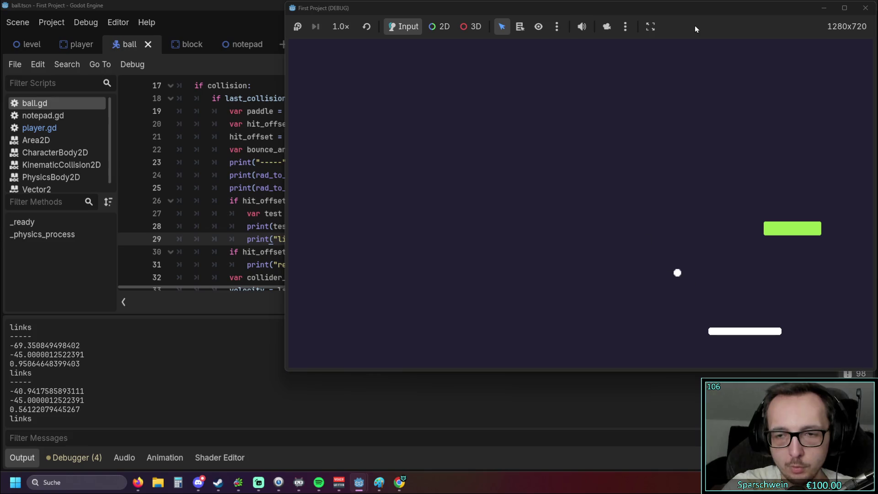
pyautogui.press('Left')
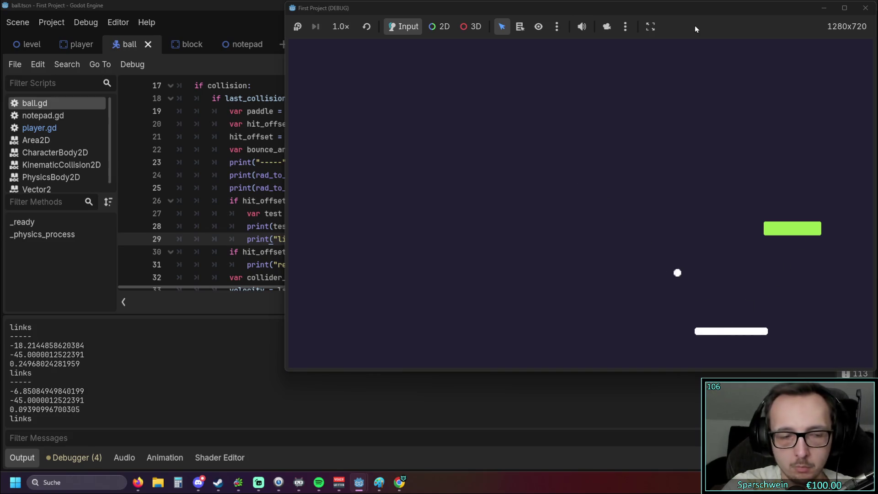
pyautogui.press('Left')
pyautogui.press('Right')
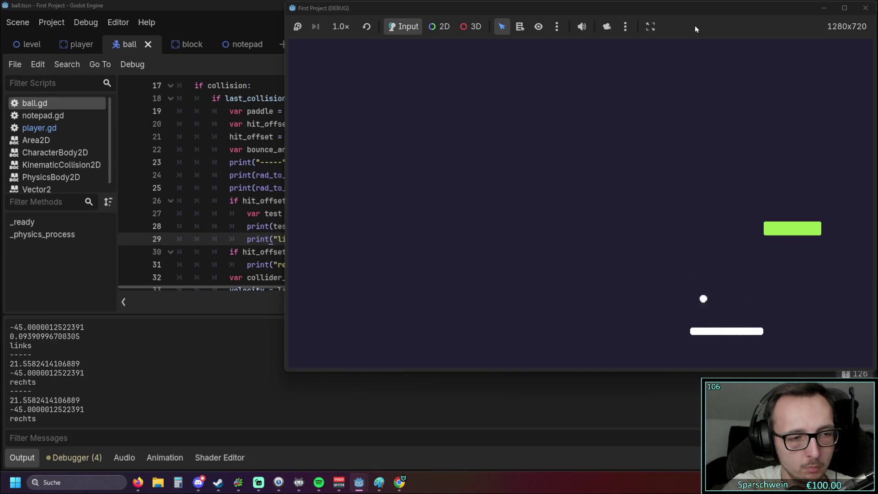
pyautogui.press('Right')
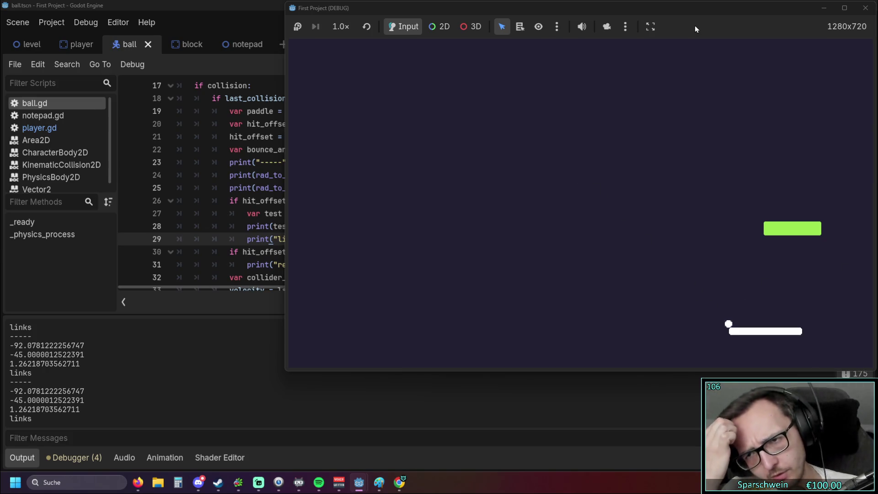
pyautogui.press('Right')
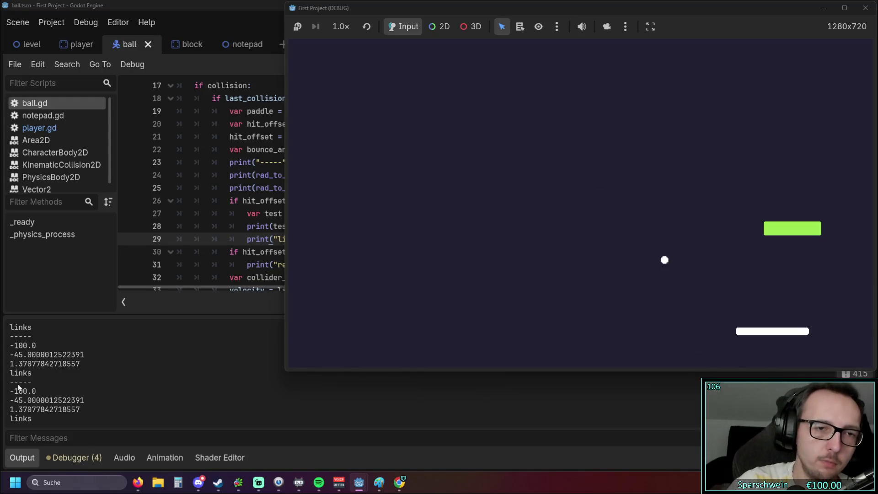
# Place the caret after '100)' on line 27 to add the missing closing parenthesis.
pyautogui.click(230, 214)
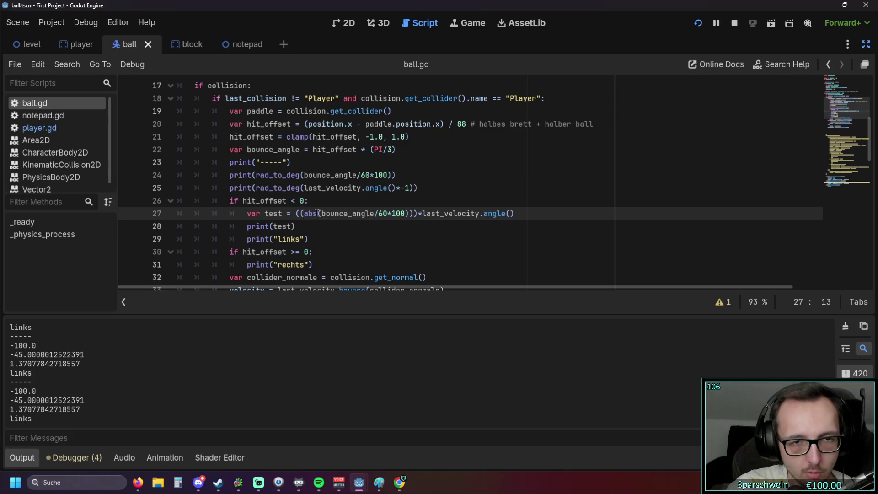
pyautogui.moveTo(322, 214); pyautogui.dragTo(408, 213)
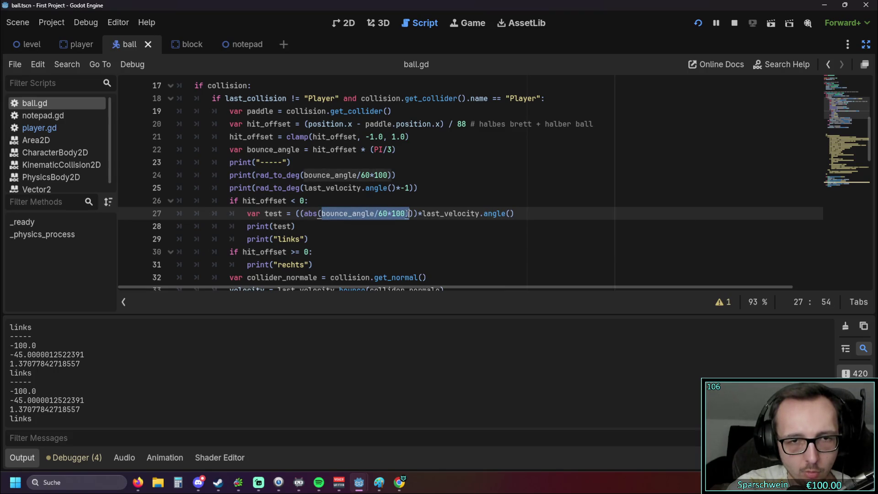
pyautogui.click(400, 228)
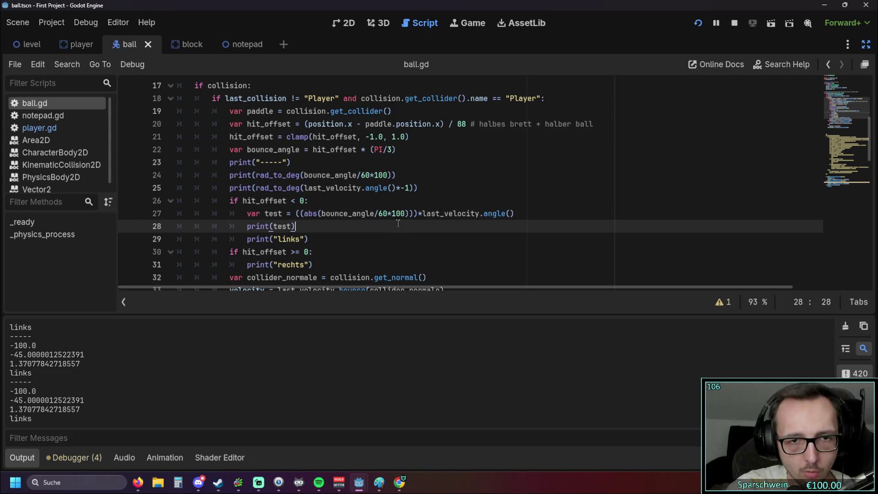
pyautogui.click(409, 213)
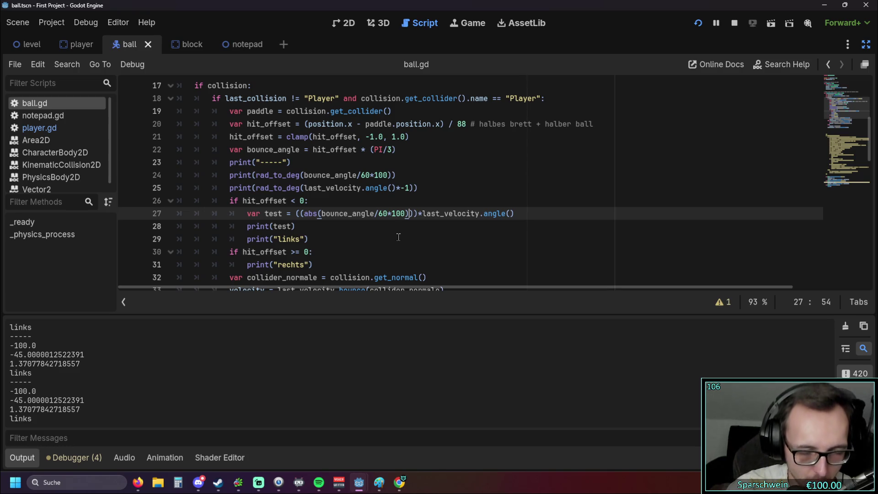
pyautogui.write(')')
pyautogui.click(414, 214)
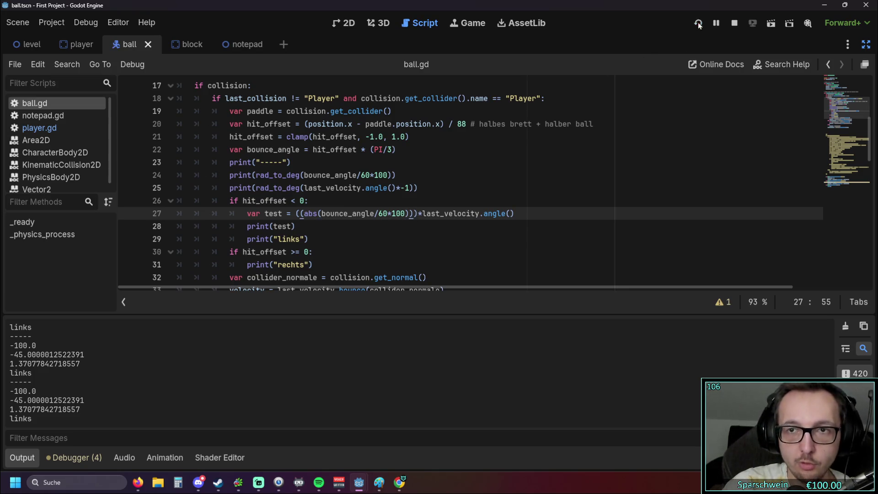
# Bounce the ball off the paddle's left side to log 'links' test values around 0.016–0.249, then stop the game.
pyautogui.press('Right')
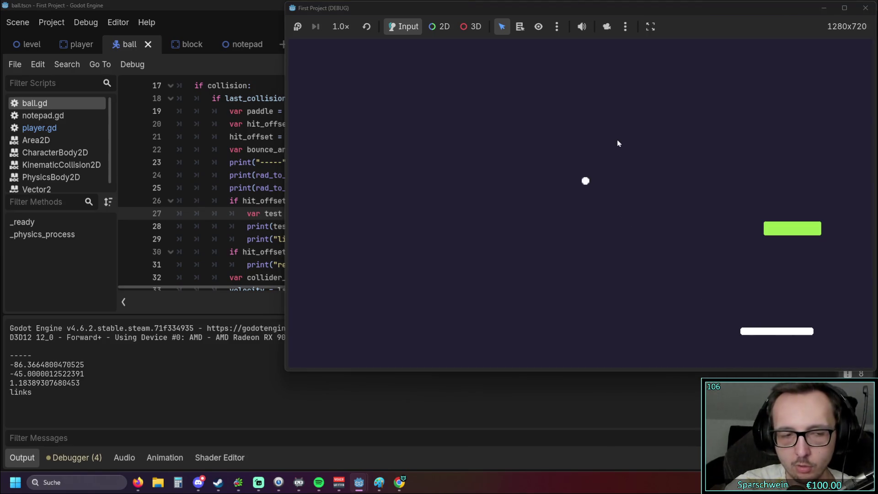
pyautogui.press('Left')
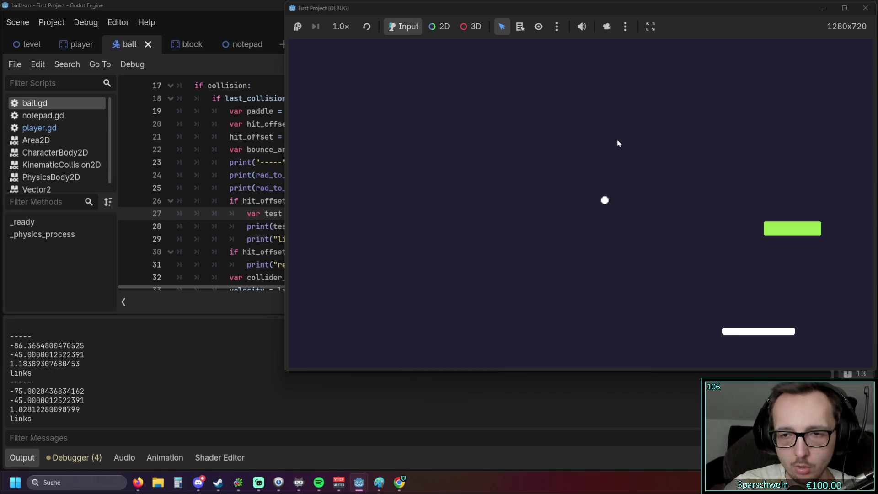
pyautogui.press('Left')
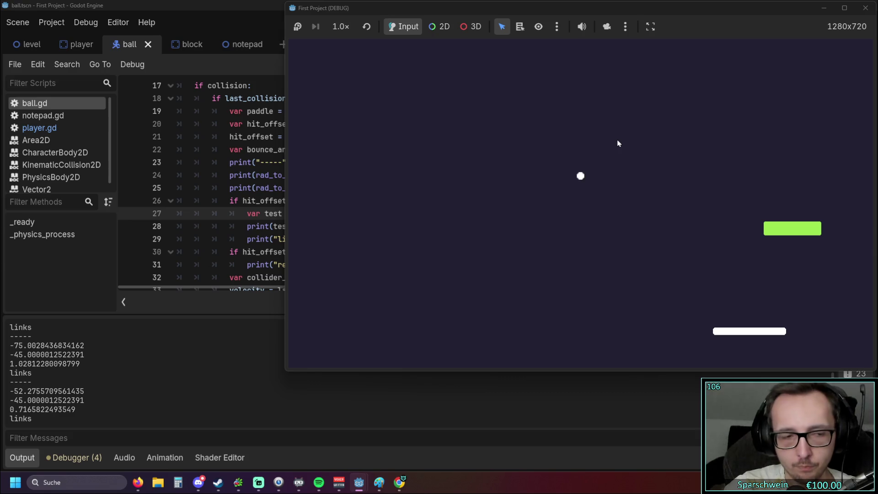
pyautogui.press('Left')
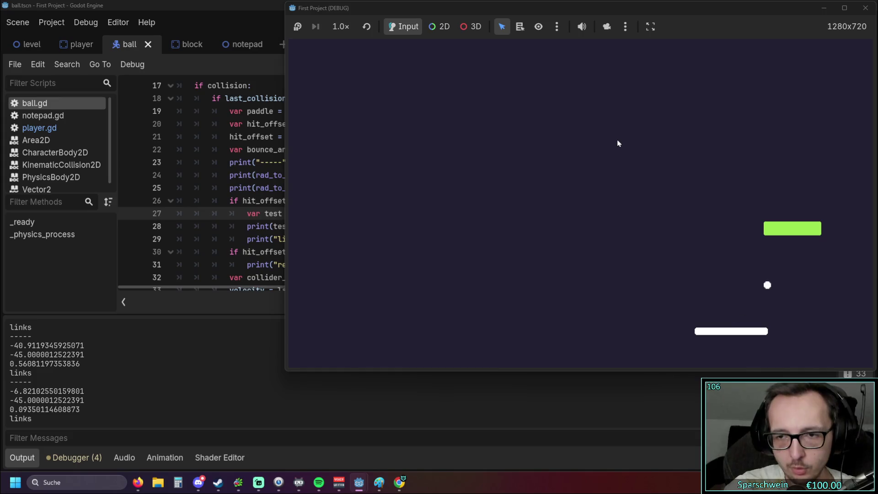
pyautogui.press('Left')
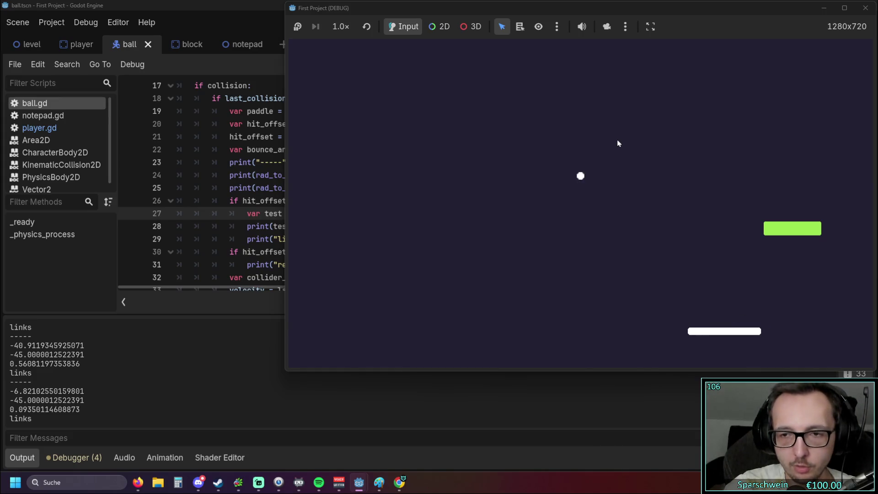
pyautogui.press('Right')
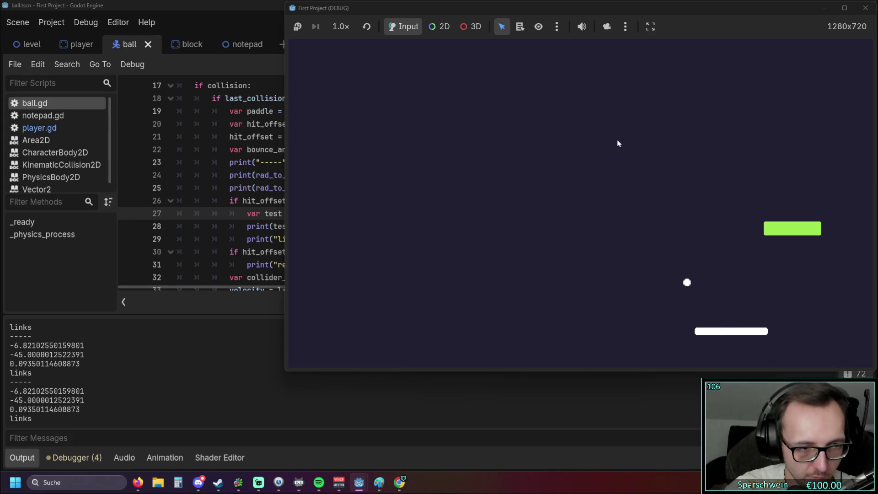
pyautogui.press('Right')
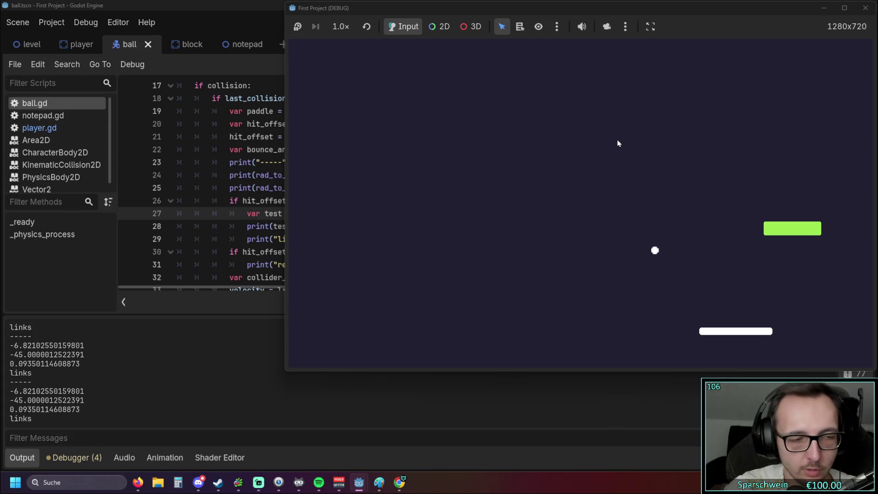
pyautogui.press('Left')
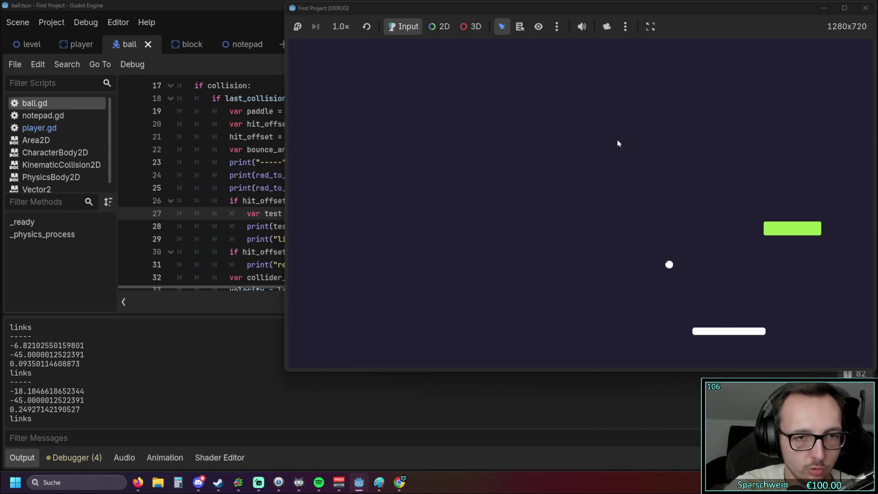
pyautogui.click(856, 12)
pyautogui.scroll(5, 304, 129)
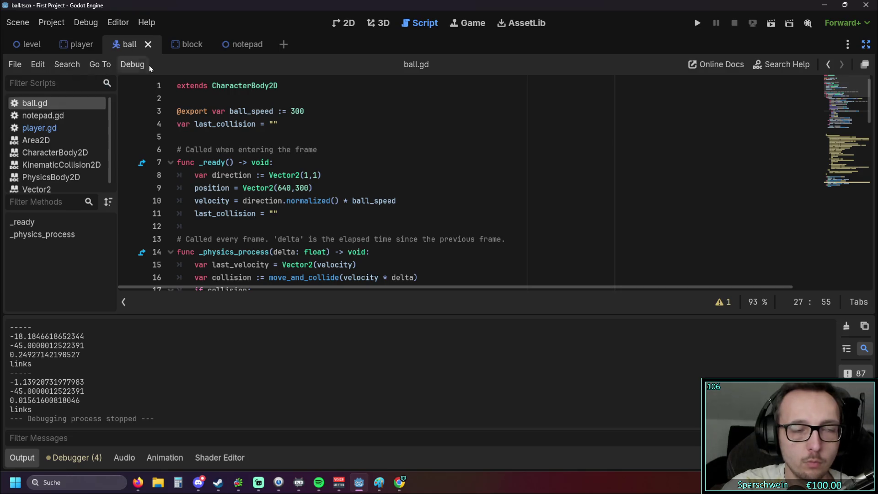
# Change the paddle speed in player.gd from 5 to 1.
pyautogui.click(48, 128)
pyautogui.scroll(5, 352, 156)
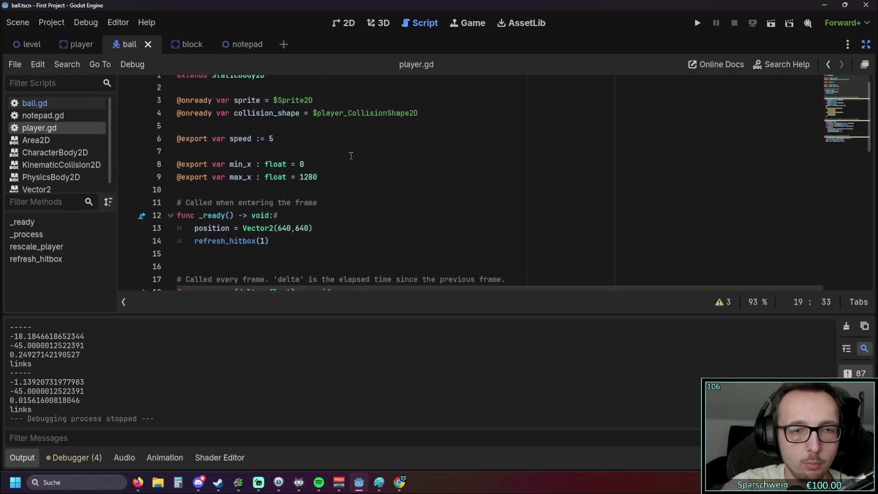
pyautogui.click(309, 124)
pyautogui.click(273, 151)
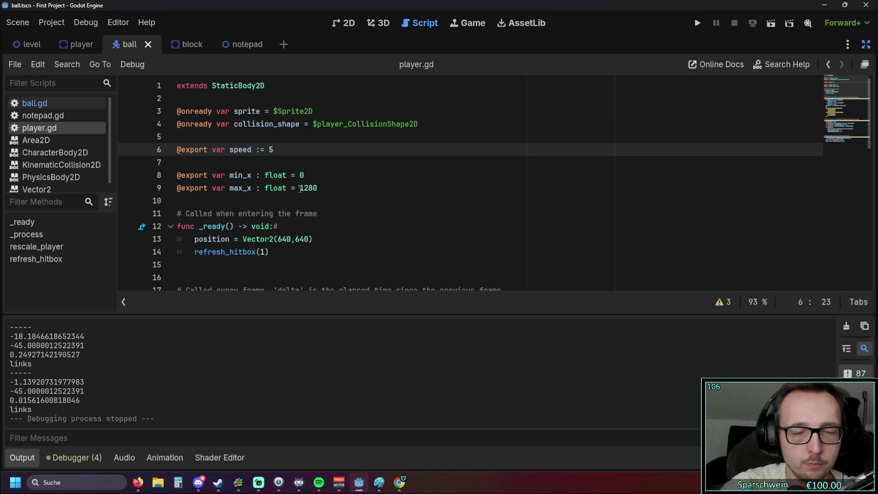
pyautogui.write('1')
pyautogui.click(382, 175)
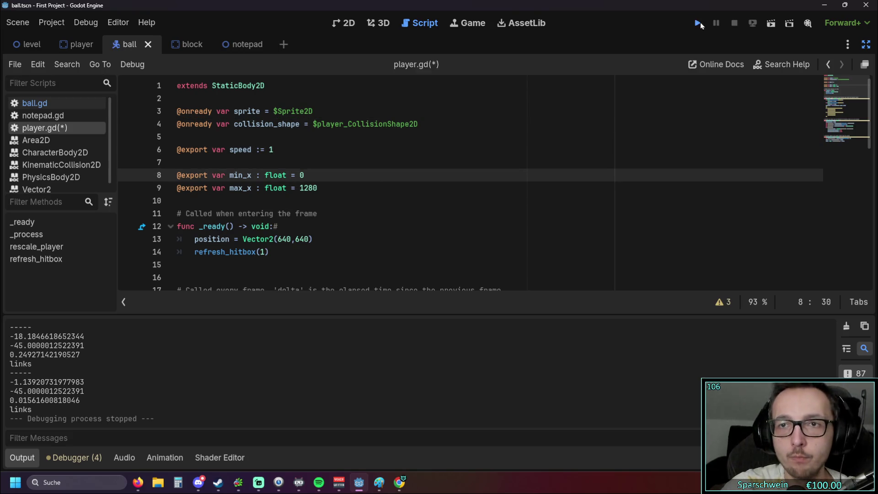
# Run the game with the slower paddle, logging 'links' test values of about 0.56–1.37, then stop it.
pyautogui.click(698, 23)
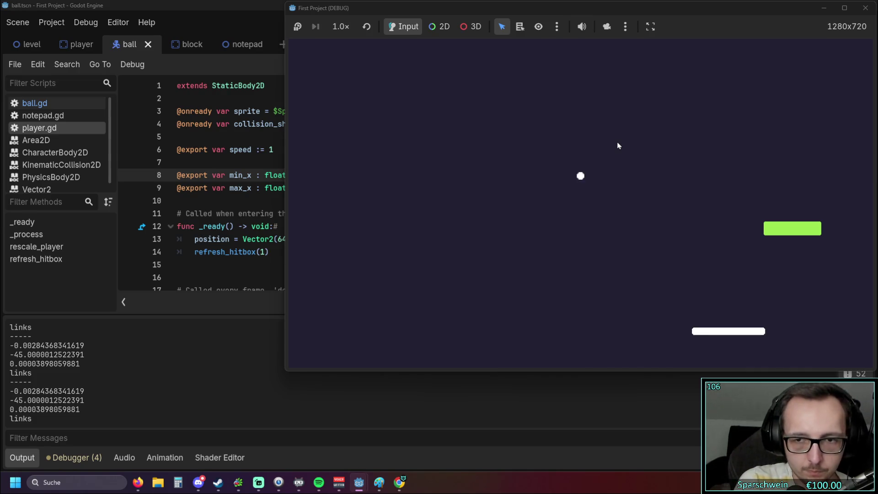
pyautogui.press('Right')
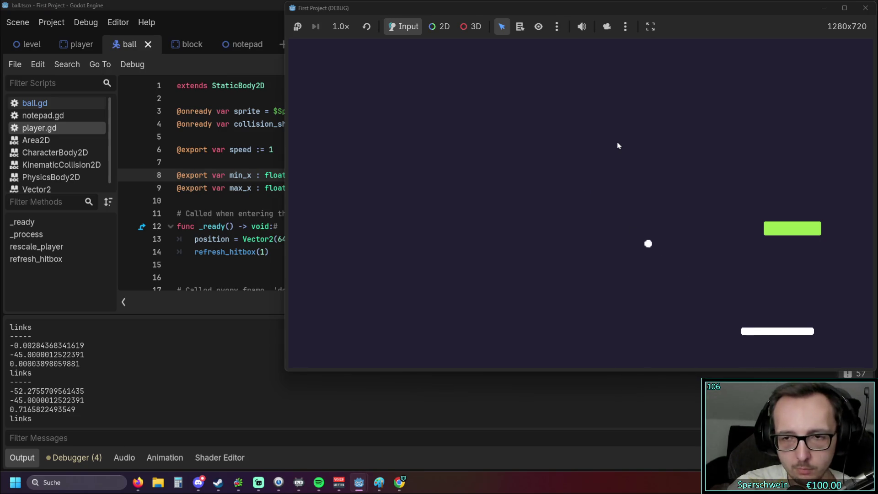
pyautogui.press('Left')
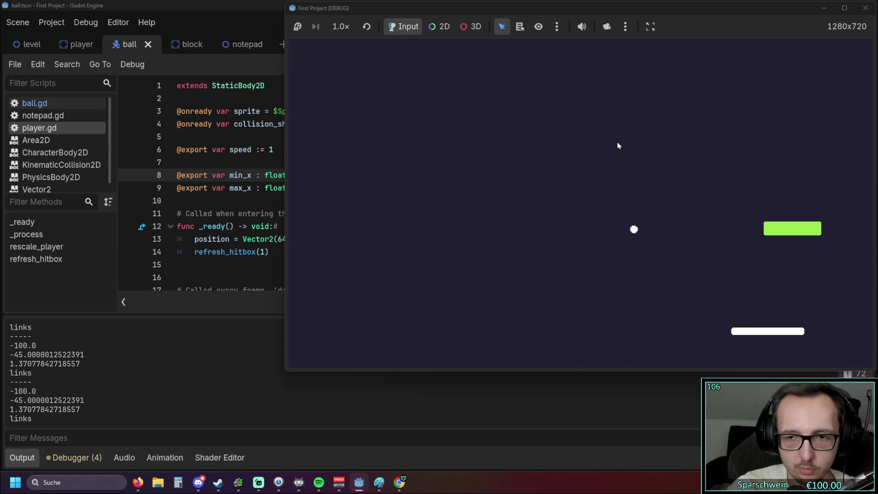
pyautogui.press('Left')
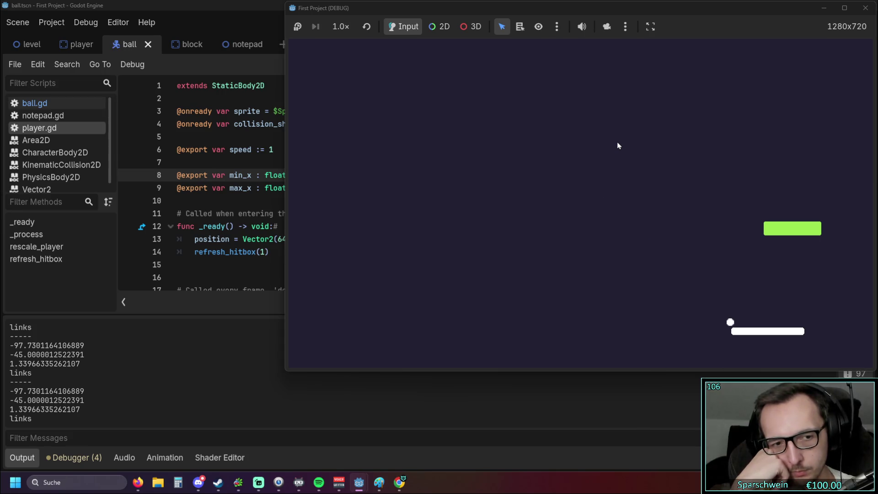
pyautogui.press('Left')
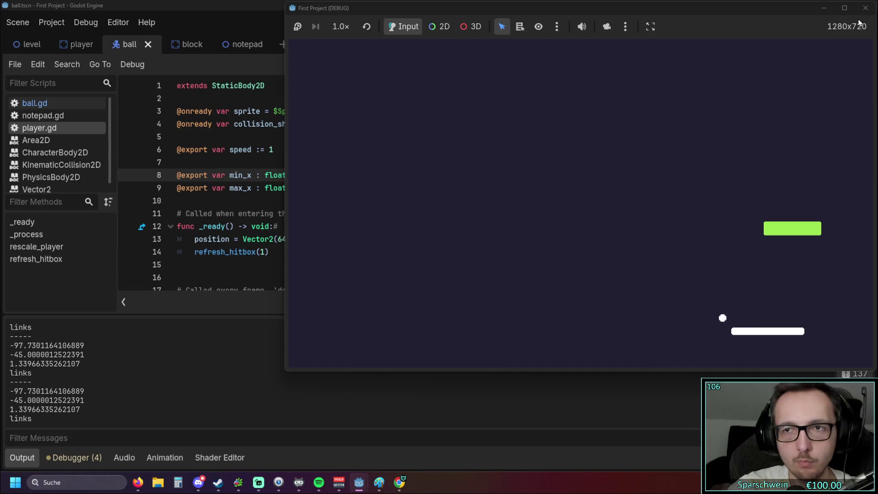
pyautogui.click(866, 8)
pyautogui.click(371, 237)
pyautogui.click(298, 252)
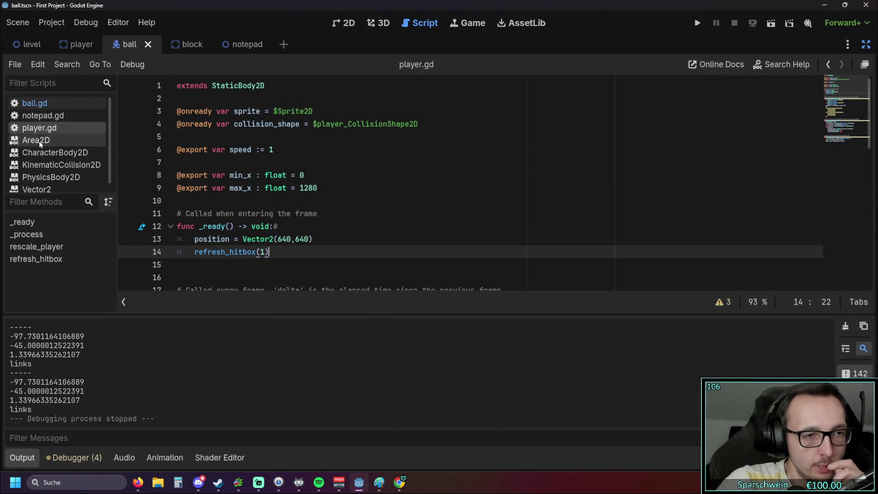
# Look through notepad.gd, the CharacterBody2D reference and player.gd, then bring up ball.gd's bounce code.
pyautogui.click(41, 116)
pyautogui.click(50, 153)
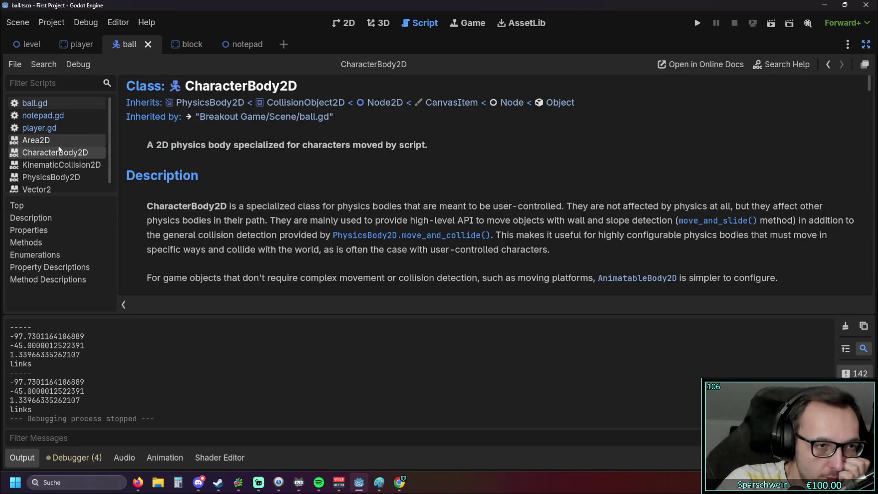
pyautogui.click(51, 130)
pyautogui.click(49, 117)
pyautogui.click(35, 103)
pyautogui.scroll(-5, 250, 230)
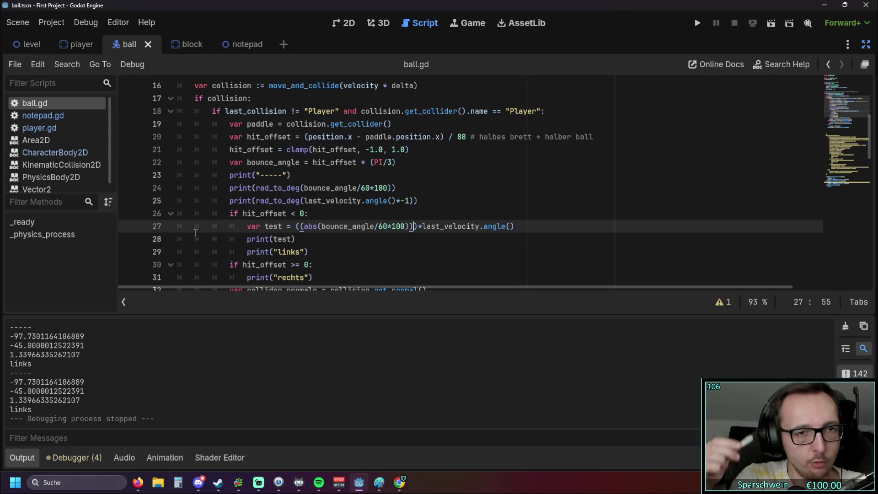
pyautogui.moveTo(247, 124)
pyautogui.mouseDown()
pyautogui.moveTo(362, 162)
pyautogui.moveTo(224, 123)
pyautogui.mouseUp()
pyautogui.click(494, 194)
pyautogui.click(453, 189)
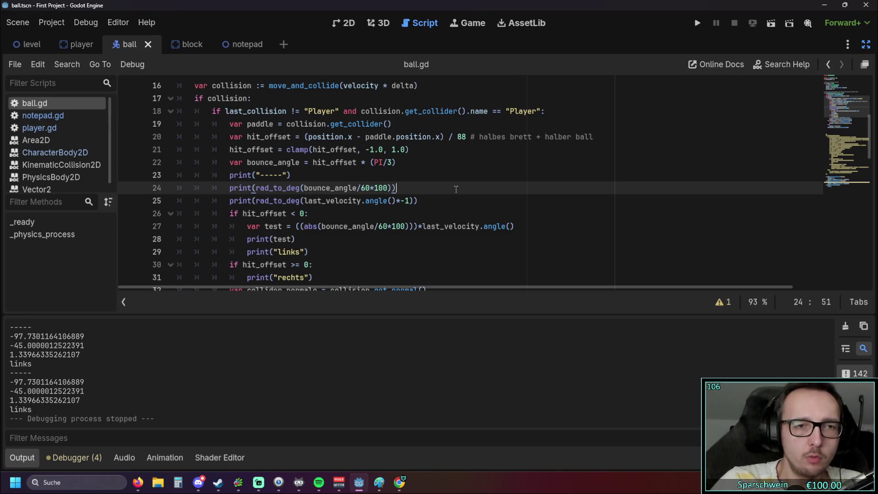
pyautogui.doubleClick(250, 140)
pyautogui.click(306, 140)
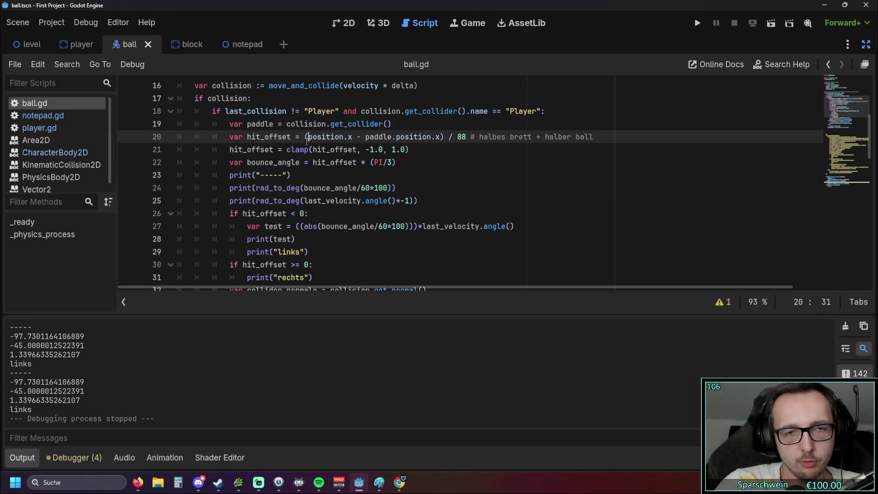
pyautogui.moveTo(306, 140); pyautogui.dragTo(445, 136)
pyautogui.click(372, 147)
pyautogui.click(457, 175)
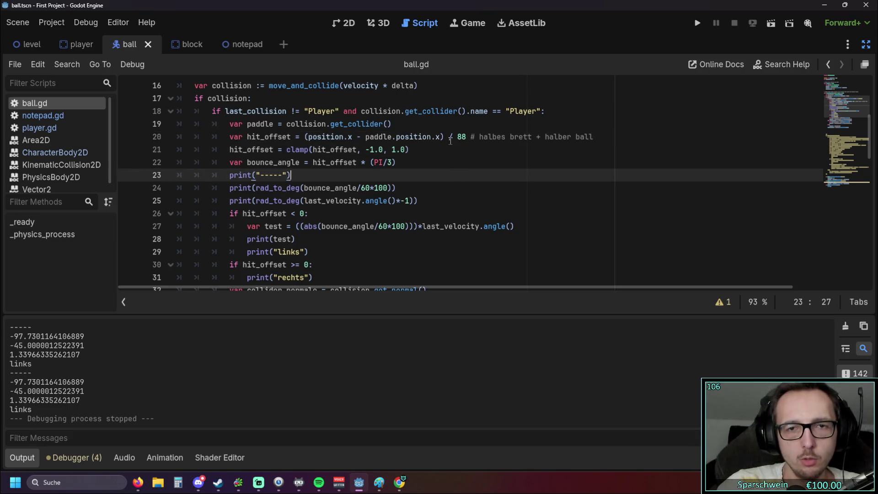
pyautogui.click(457, 136)
pyautogui.click(455, 179)
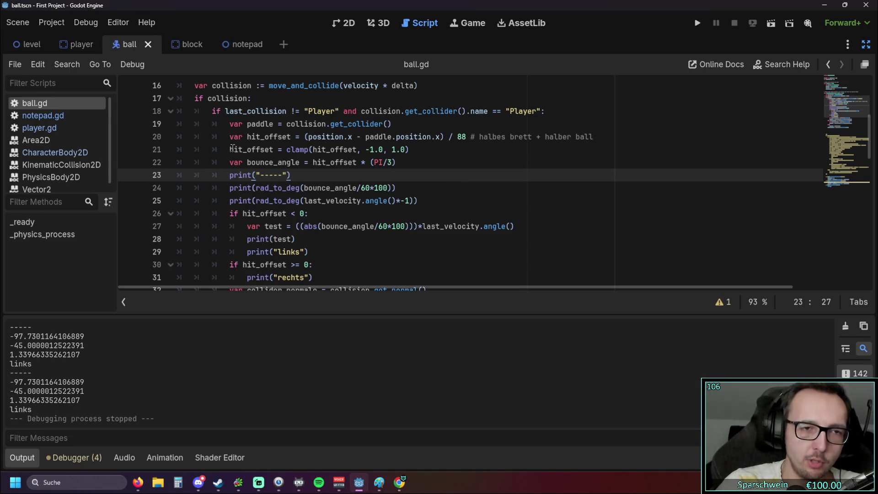
pyautogui.moveTo(229, 149); pyautogui.dragTo(444, 168)
pyautogui.click(444, 168)
pyautogui.click(410, 150)
pyautogui.click(467, 164)
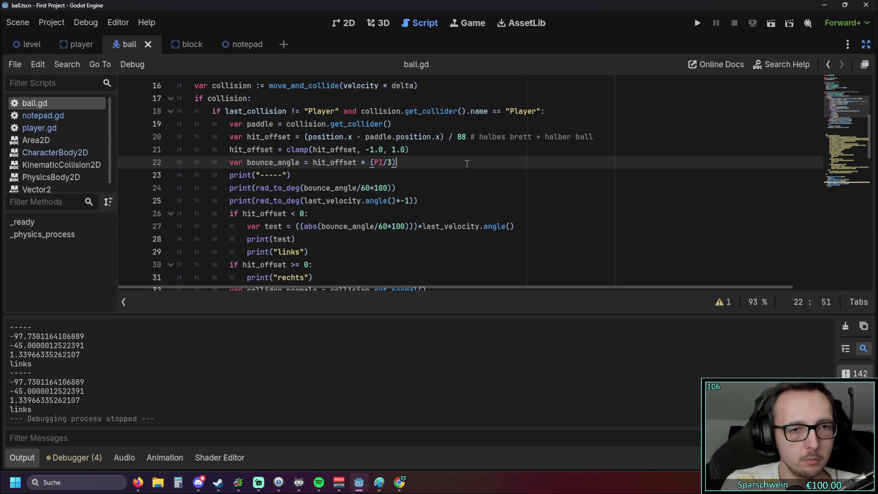
pyautogui.doubleClick(365, 188)
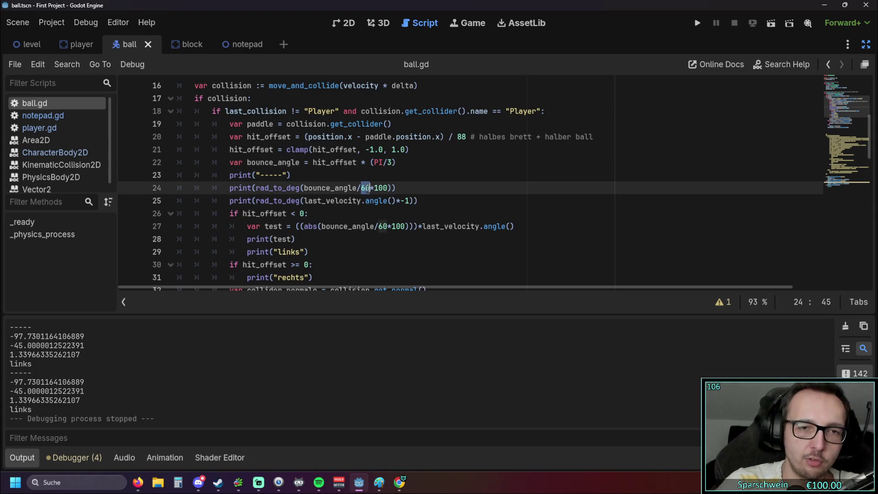
pyautogui.moveTo(375, 188); pyautogui.dragTo(388, 188)
pyautogui.click(501, 182)
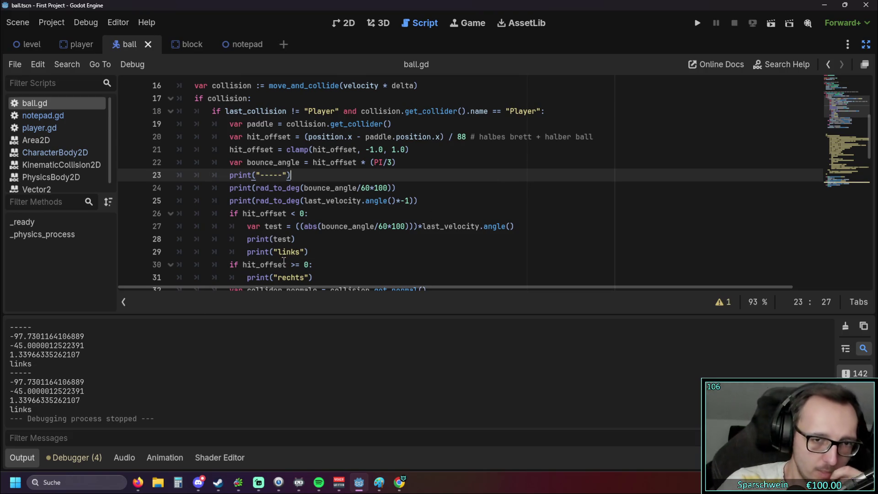
pyautogui.click(423, 227)
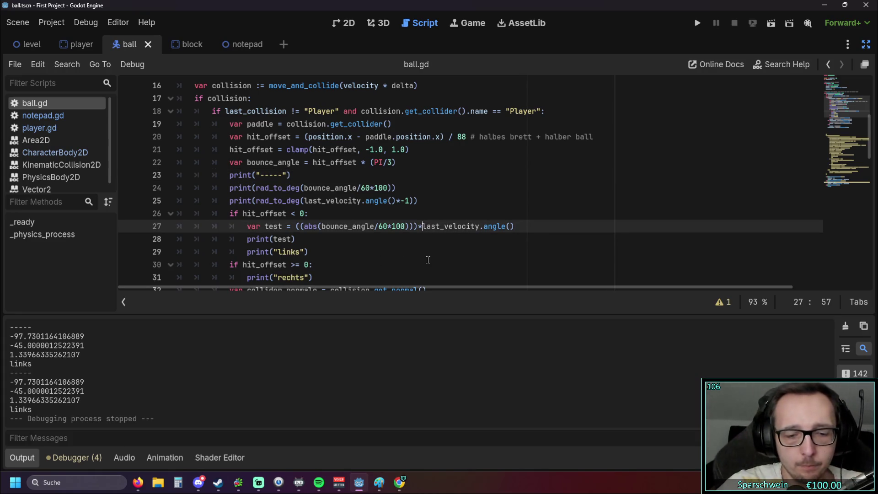
# Wrap last_velocity.angle() on line 27 in abs() so the angle factor is positive.
pyautogui.write('abs(')
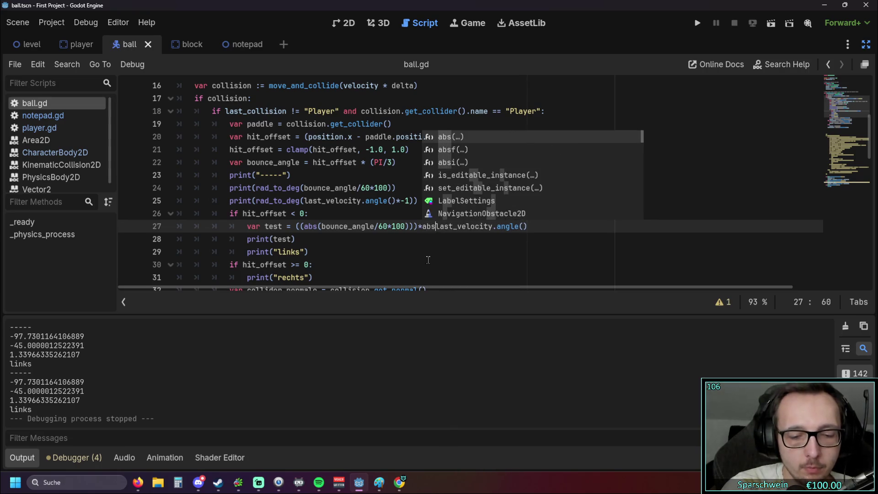
pyautogui.press('End')
pyautogui.write(')')
pyautogui.click(533, 258)
# Run the game and steer the paddle under the ball to print the new bounce values.
pyautogui.click(698, 23)
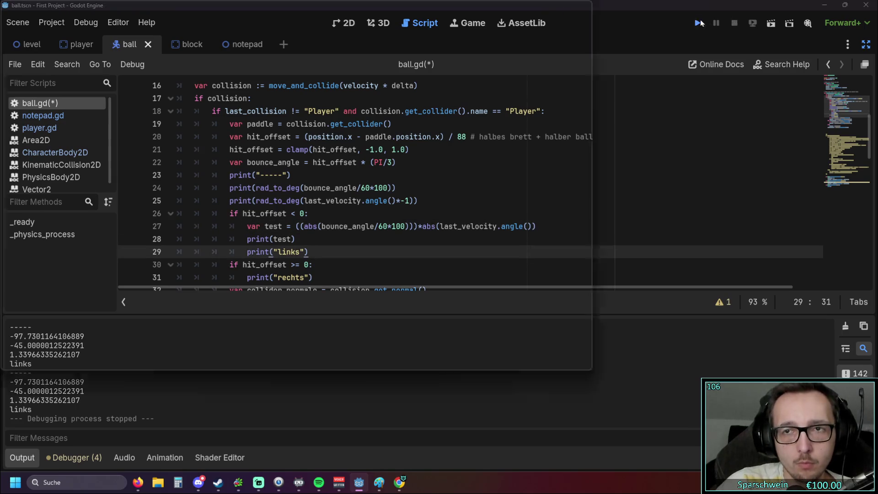
pyautogui.press('Right')
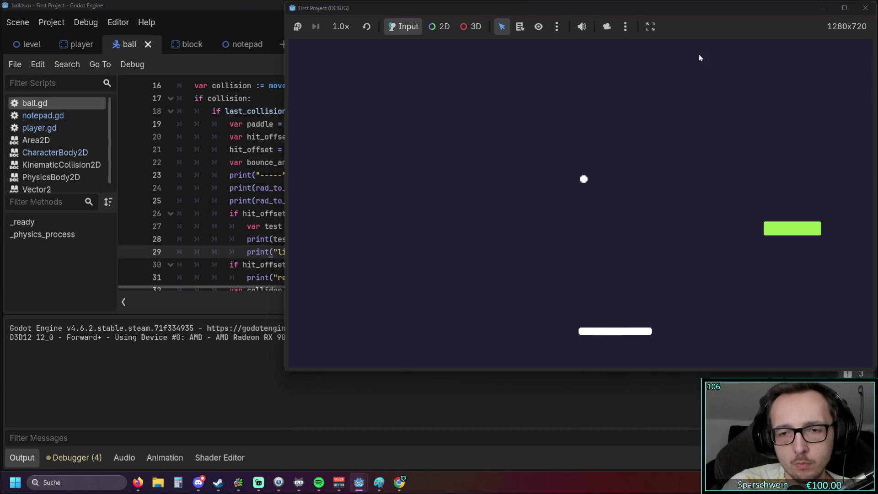
pyautogui.press('Right')
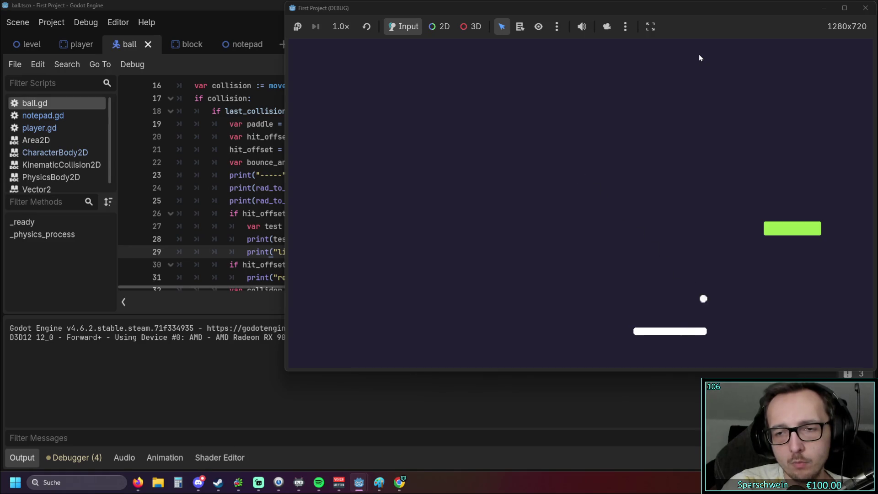
pyautogui.press('Right')
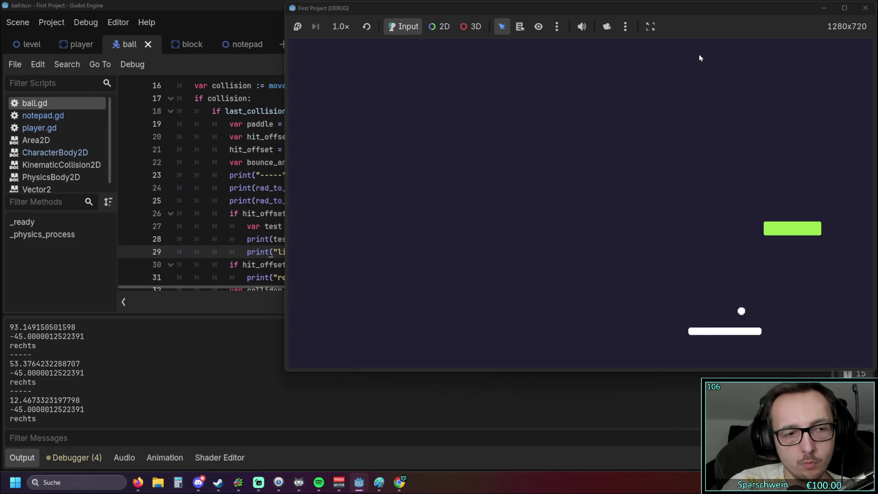
pyautogui.press('Right')
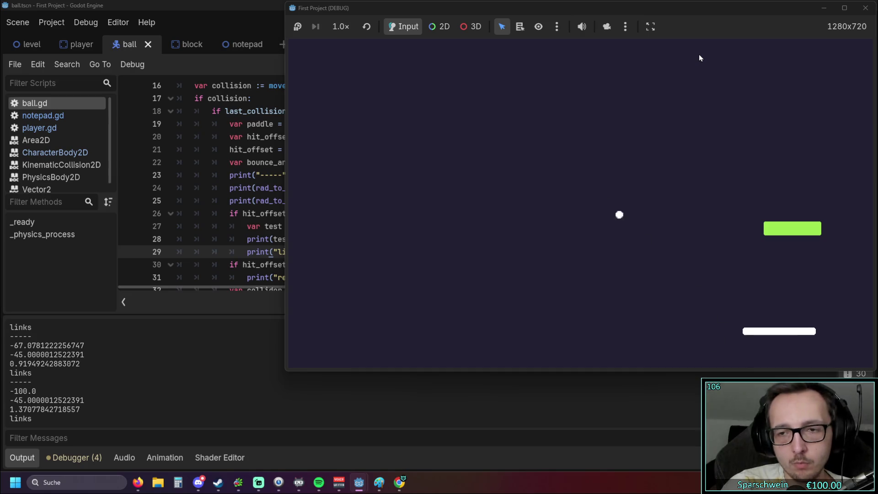
pyautogui.press('Left')
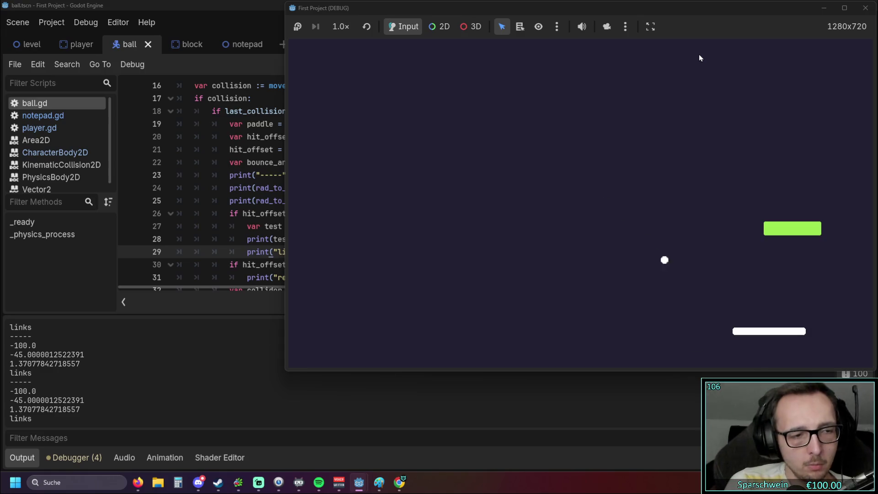
pyautogui.click(195, 214)
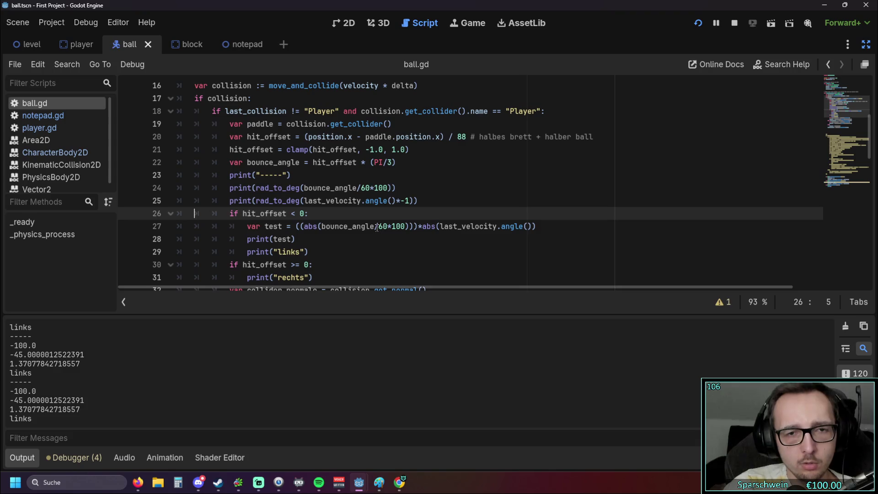
# Delete the redundant outer parentheses around abs(bounce_angle/60*100) on line 27.
pyautogui.moveTo(321, 228)
pyautogui.mouseDown()
pyautogui.moveTo(416, 227)
pyautogui.moveTo(405, 227)
pyautogui.mouseUp()
pyautogui.click(394, 241)
pyautogui.moveTo(305, 227); pyautogui.dragTo(412, 227)
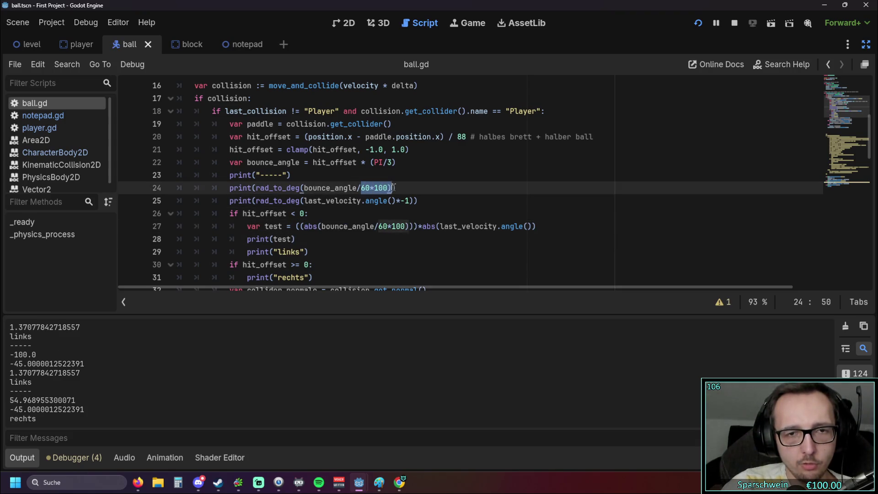
pyautogui.click(414, 239)
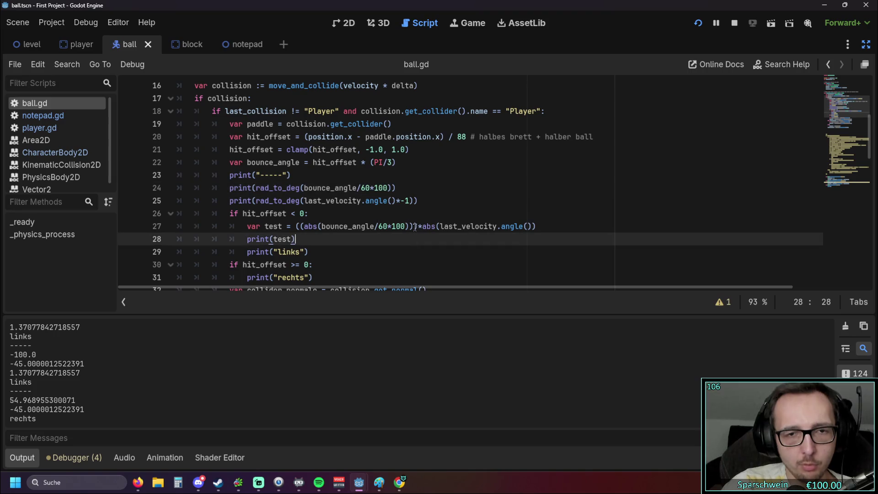
pyautogui.click(301, 228)
pyautogui.press('BackSpace')
pyautogui.click(415, 226)
pyautogui.press('BackSpace')
pyautogui.click(412, 258)
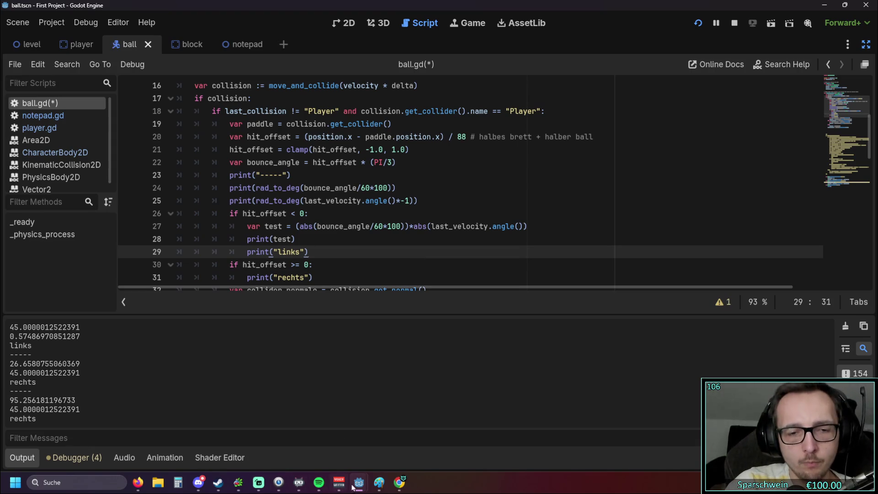
# Close the old game window, review line 27's two abs terms, and relaunch the game.
pyautogui.moveTo(360, 482)
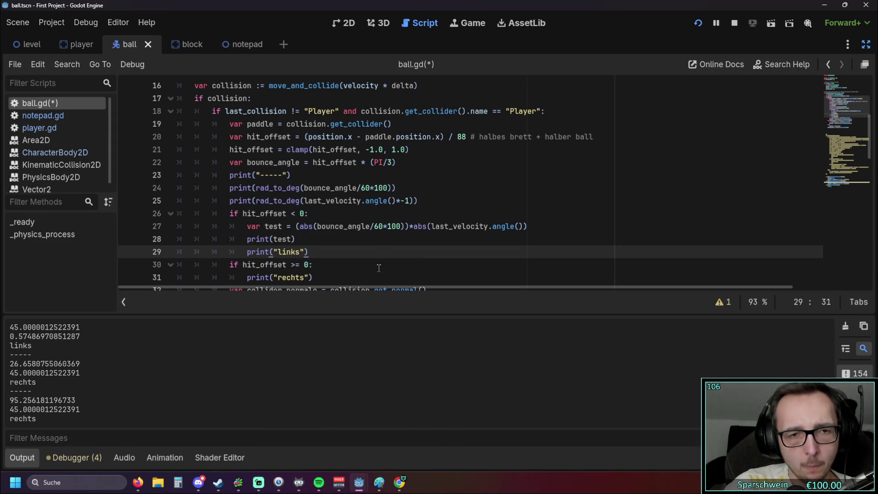
pyautogui.click(444, 406)
pyautogui.click(427, 266)
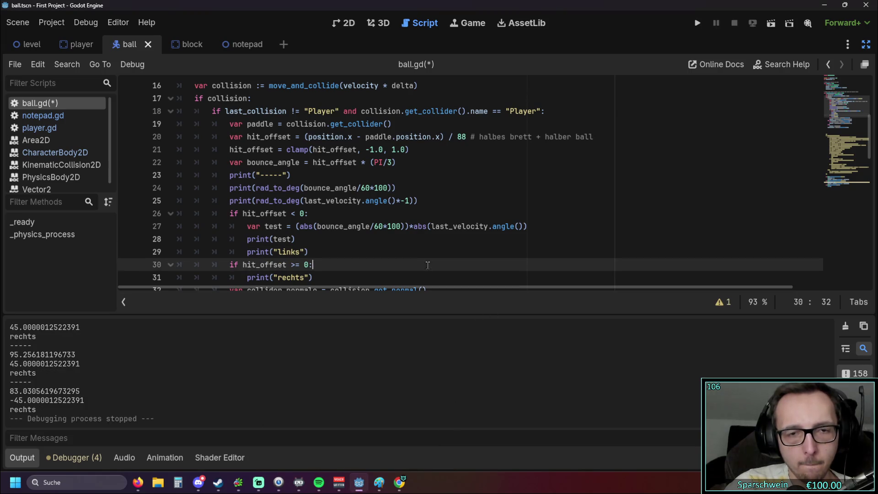
pyautogui.moveTo(319, 226)
pyautogui.mouseDown()
pyautogui.moveTo(405, 226)
pyautogui.moveTo(298, 228)
pyautogui.mouseUp()
pyautogui.press('Down')
pyautogui.click(411, 241)
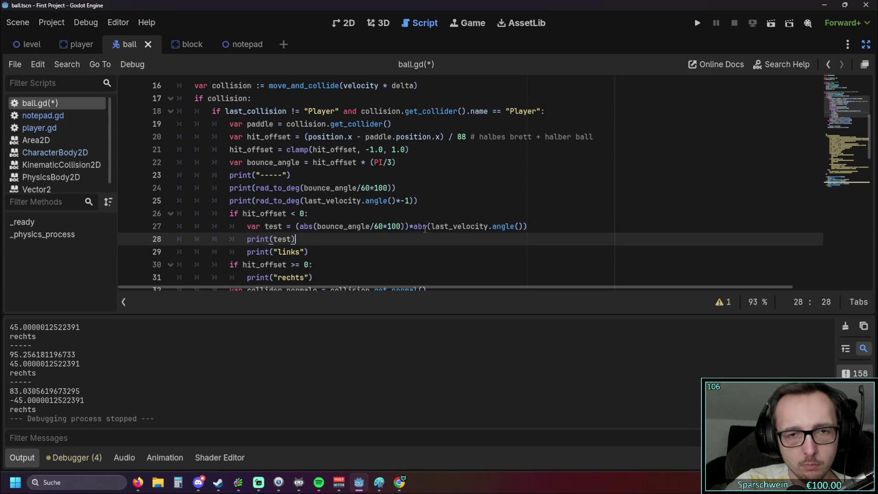
pyautogui.moveTo(428, 226); pyautogui.dragTo(528, 226)
pyautogui.click(488, 253)
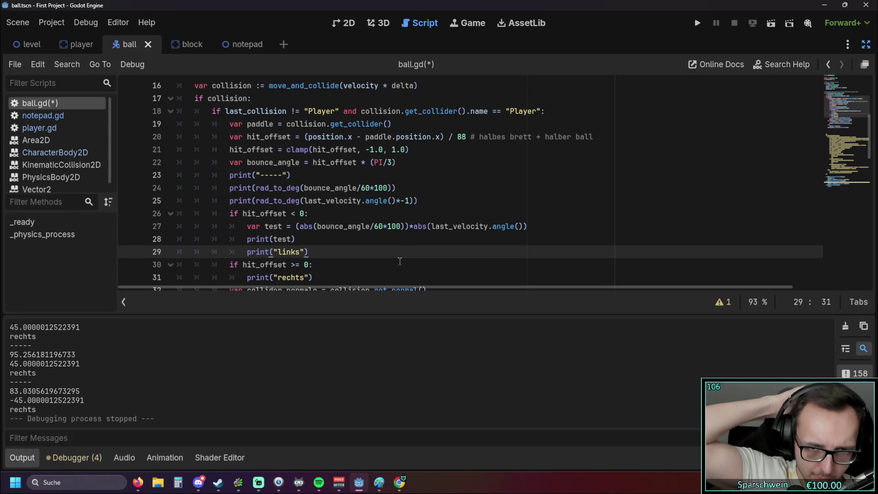
pyautogui.click(697, 23)
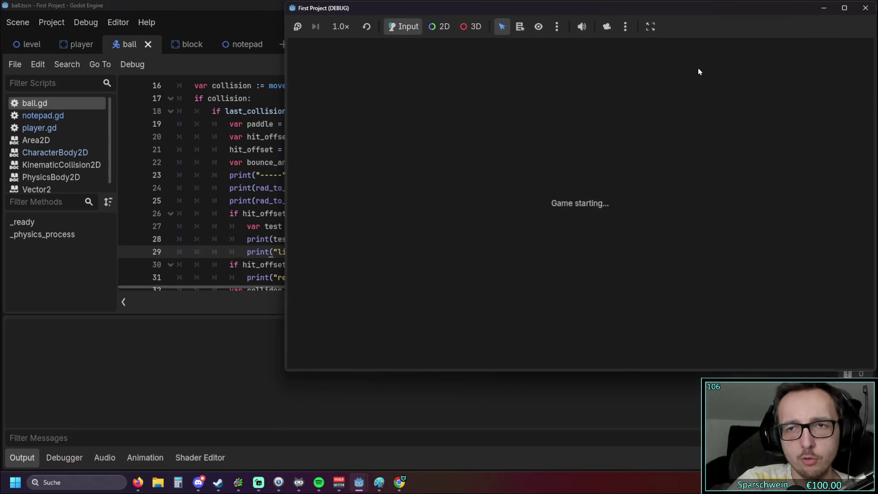
# Steer the paddle right to hit the ball, printing -100.0, -45.0 and 1.3708, then stop the game.
pyautogui.press('Right')
pyautogui.press('Right')
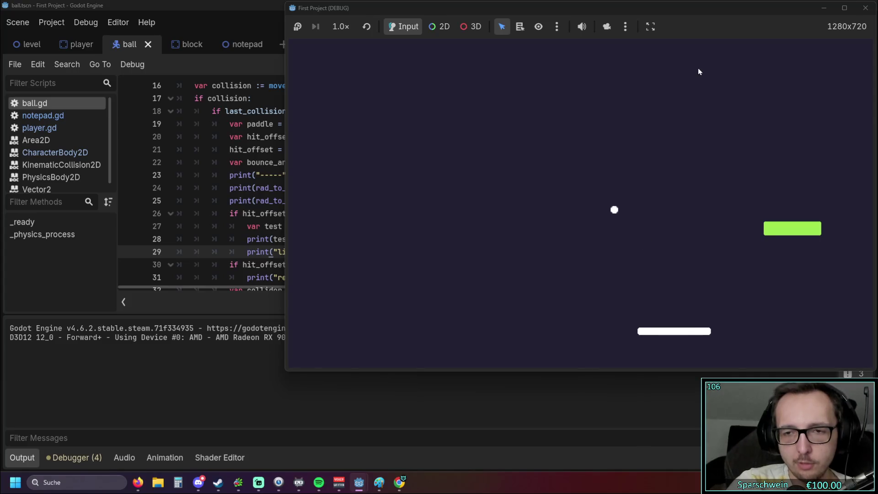
pyautogui.press('Right')
pyautogui.press('Right')
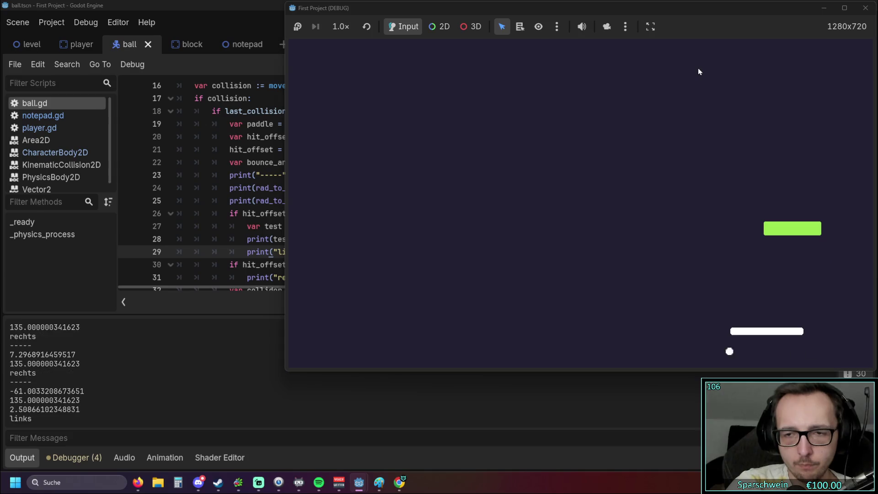
pyautogui.press('Right')
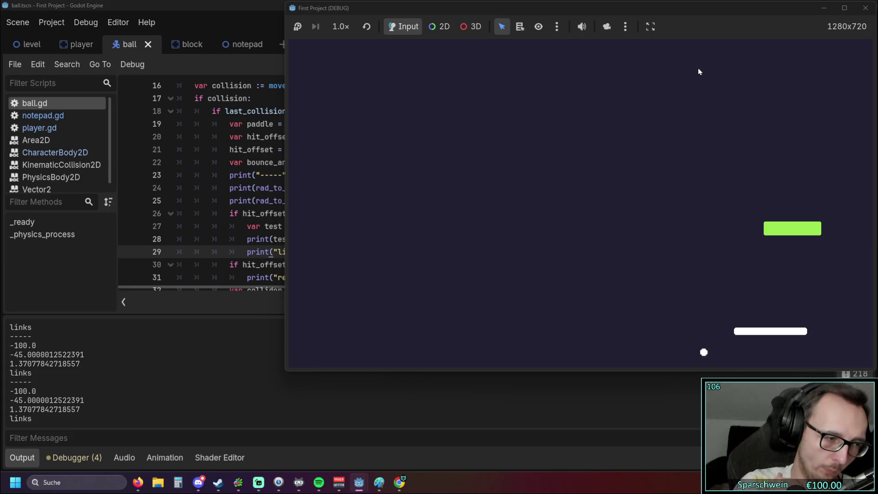
pyautogui.click(868, 8)
# Reuse rad_to_deg from line 25 so line 28 reads print(rad_to_deg(test)).
pyautogui.click(270, 239)
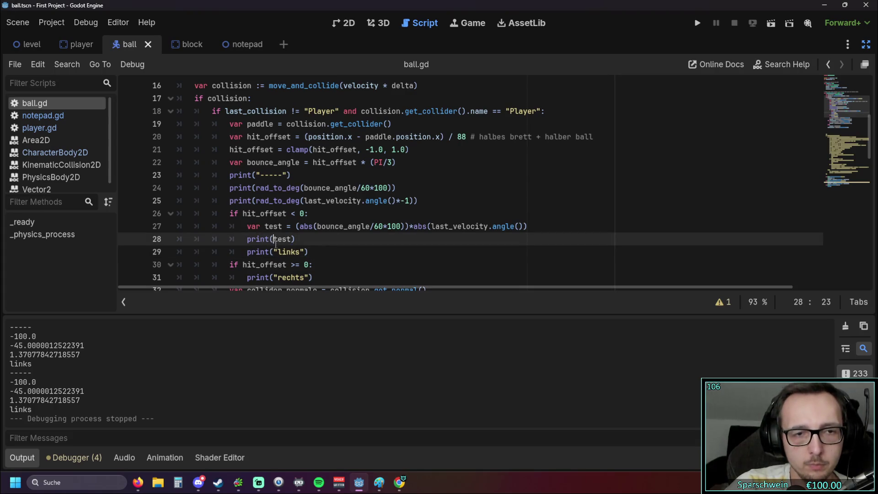
pyautogui.moveTo(256, 200); pyautogui.dragTo(300, 202)
pyautogui.hotkey('ctrl', 'c')
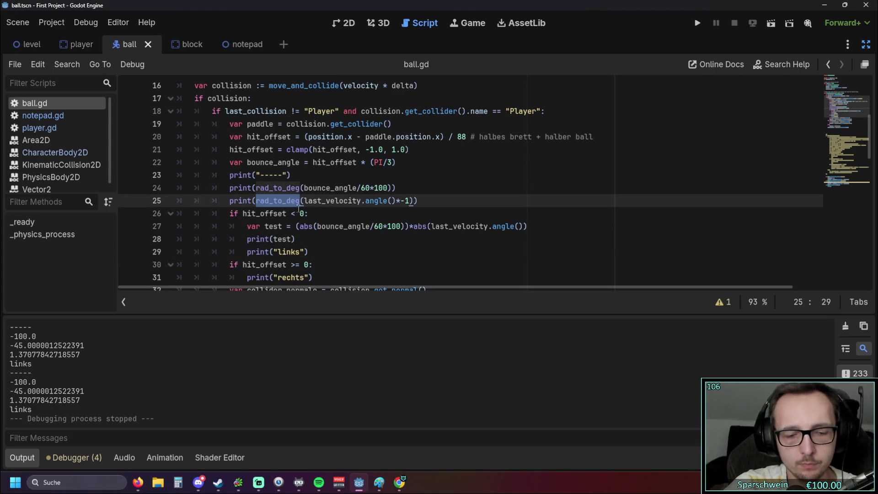
pyautogui.click(274, 239)
pyautogui.hotkey('ctrl', 'v')
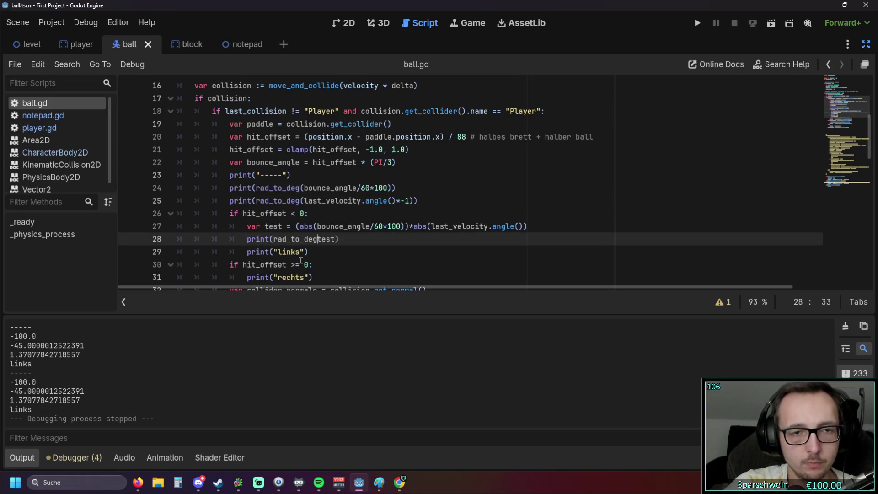
pyautogui.write('(')
pyautogui.click(342, 238)
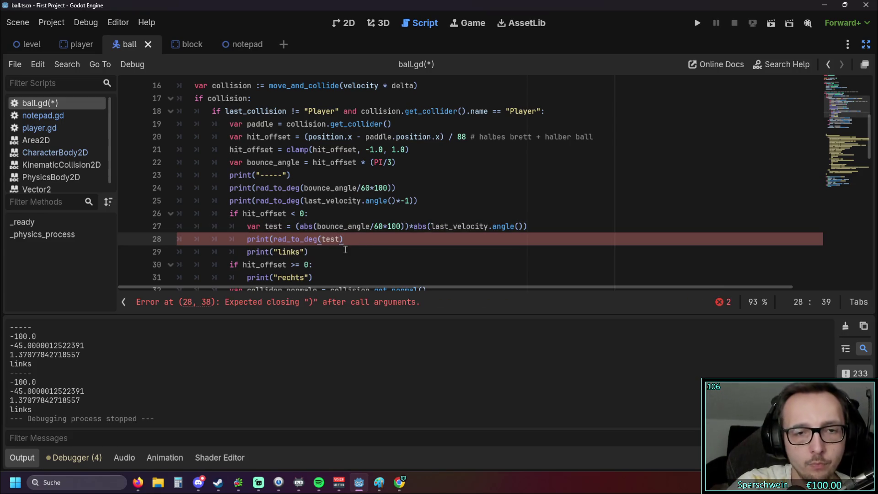
pyautogui.press('Down')
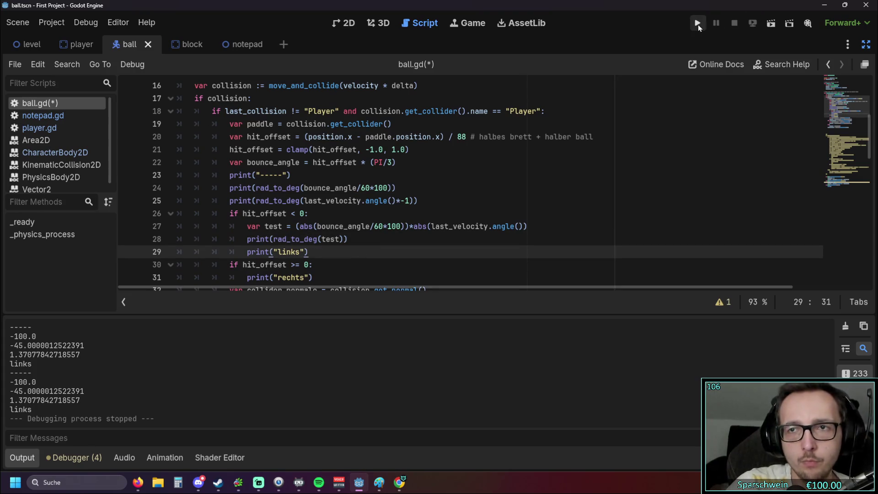
# Run the game and return the ball, printing the test value as about 78.54 degrees, then stop.
pyautogui.click(698, 24)
pyautogui.press('Right')
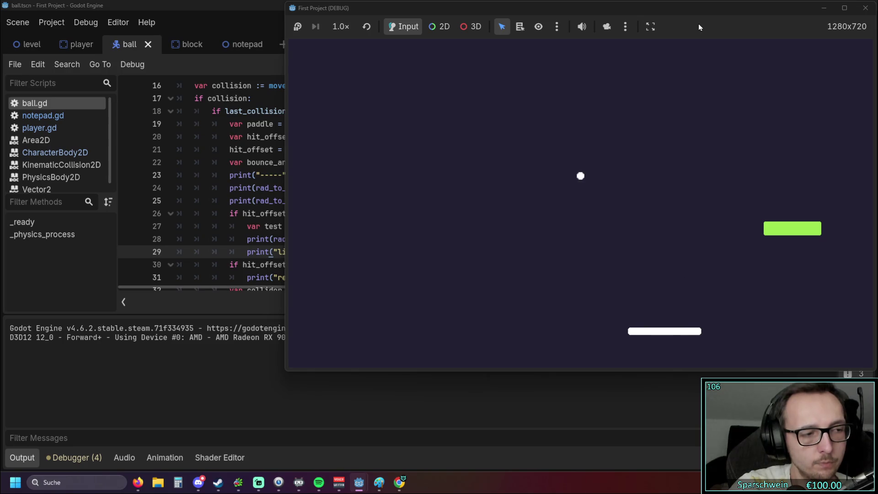
pyautogui.press('Right')
pyautogui.press('Right')
pyautogui.press('Right')
pyautogui.press('Left')
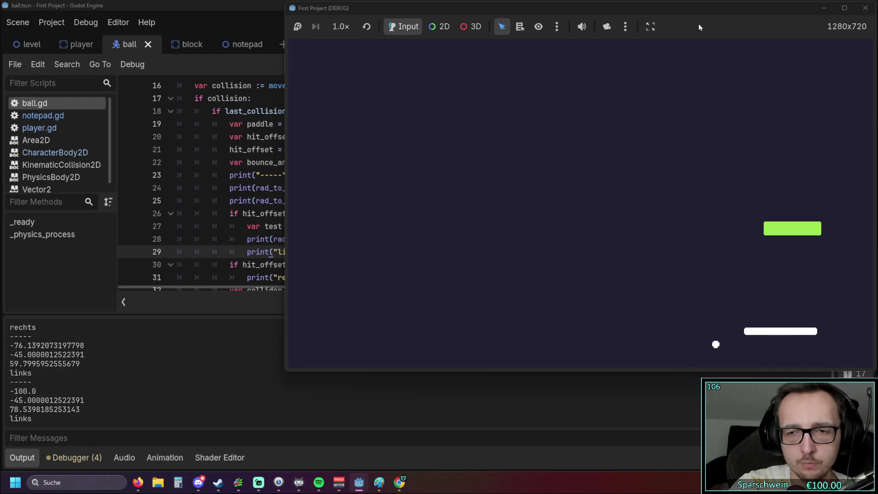
pyautogui.press('Left')
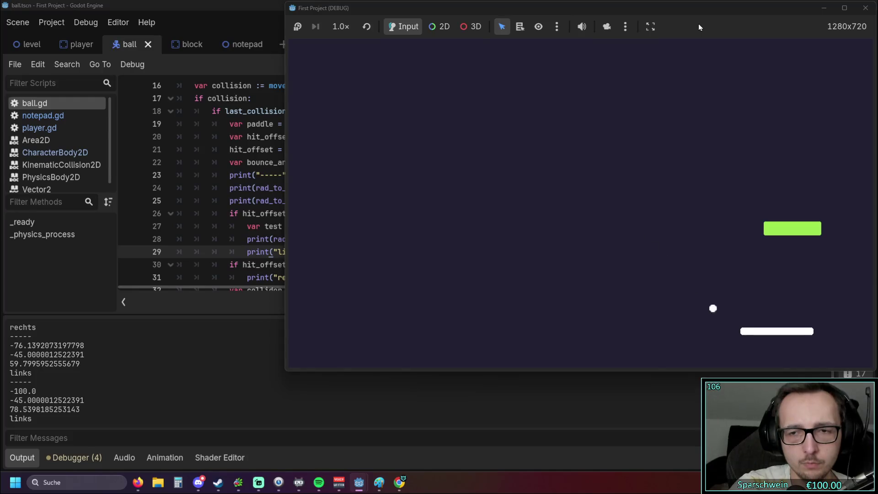
pyautogui.press('Left')
pyautogui.press('Left')
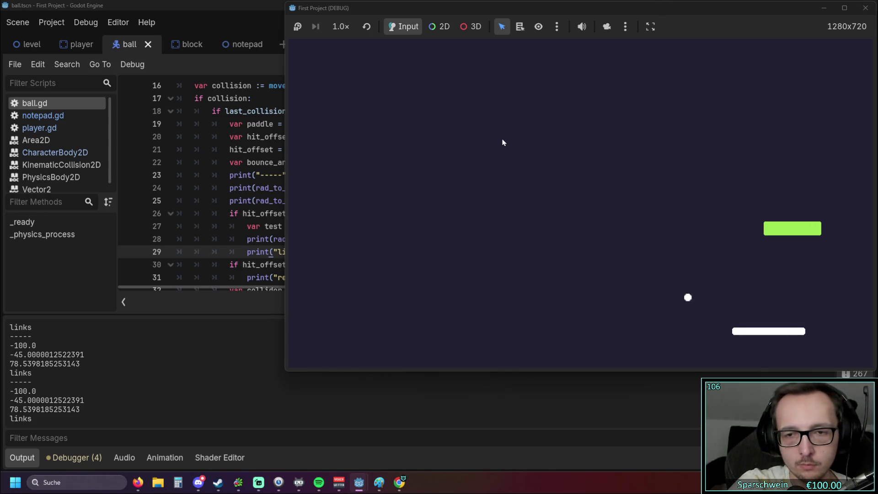
pyautogui.click(866, 8)
# Go back to line 27 of ball.gd and read the last_velocity type tooltip.
pyautogui.click(462, 227)
pyautogui.moveTo(462, 227)
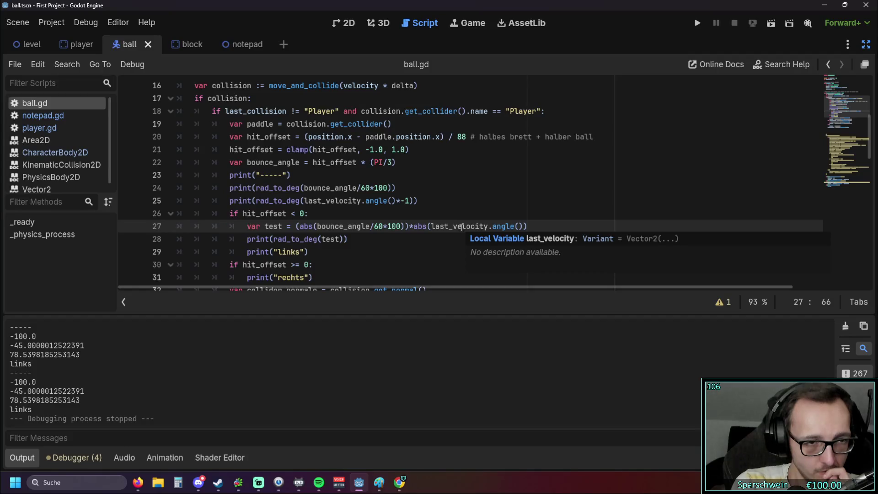
pyautogui.click(464, 214)
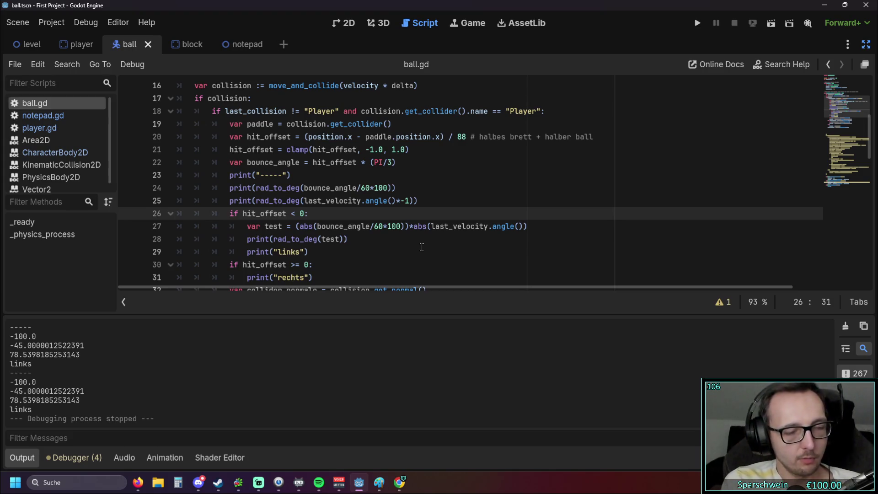
# Strip rad_to_deg from line 28 so it prints plain test.
pyautogui.moveTo(322, 239); pyautogui.dragTo(279, 239)
pyautogui.press('BackSpace')
pyautogui.press('BackSpace')
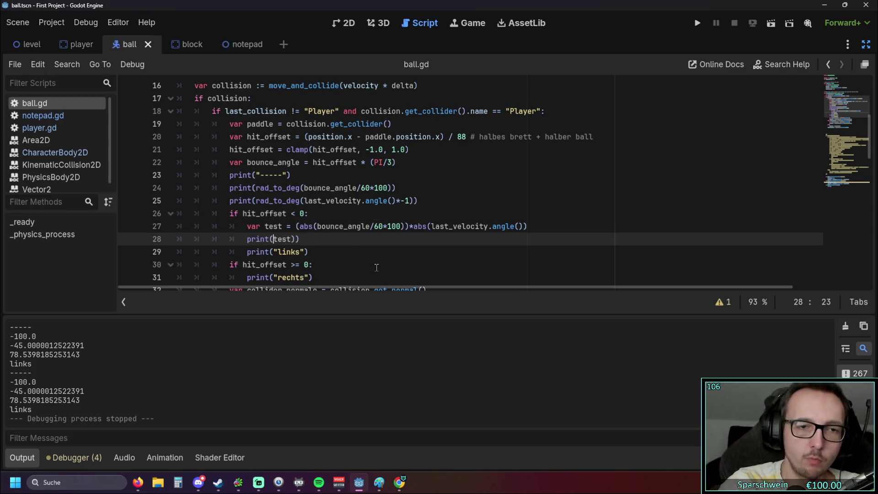
pyautogui.click(295, 239)
pyautogui.press('BackSpace')
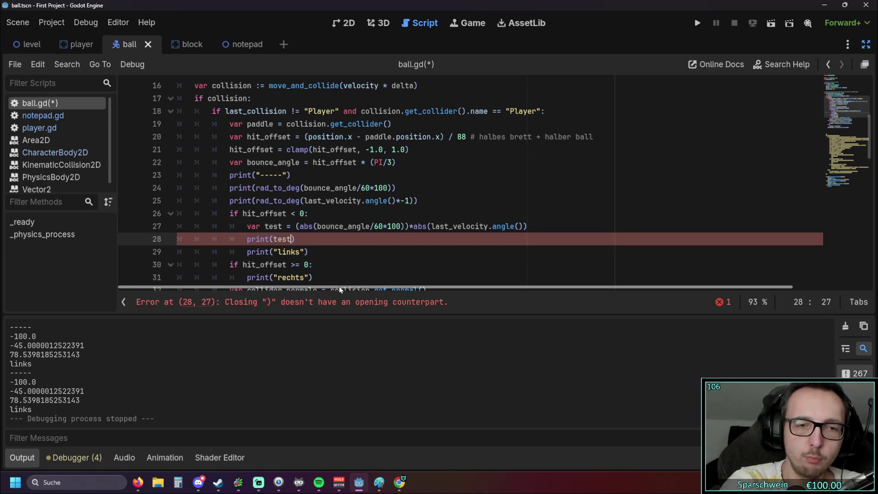
pyautogui.write(')')
pyautogui.click(343, 239)
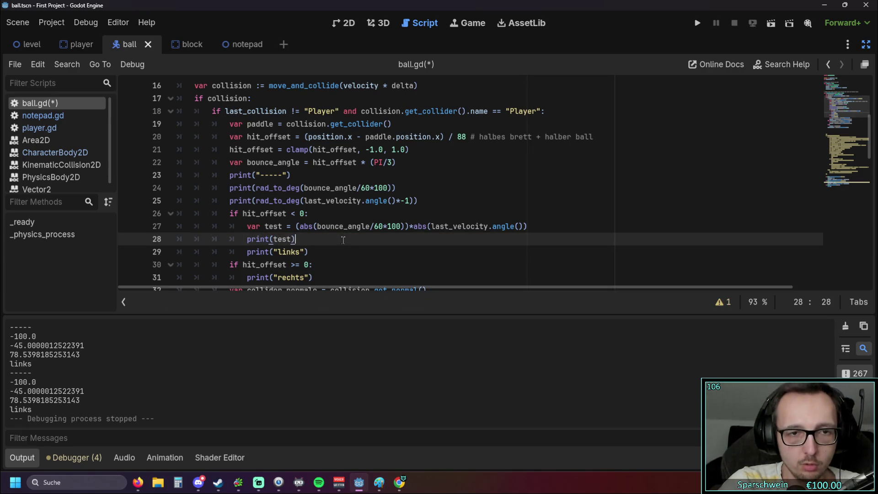
# Replace the angle expression in line 24's print with abs(bounce_angle/60*100) from line 27.
pyautogui.moveTo(299, 226); pyautogui.dragTo(406, 226)
pyautogui.hotkey('ctrl', 'c')
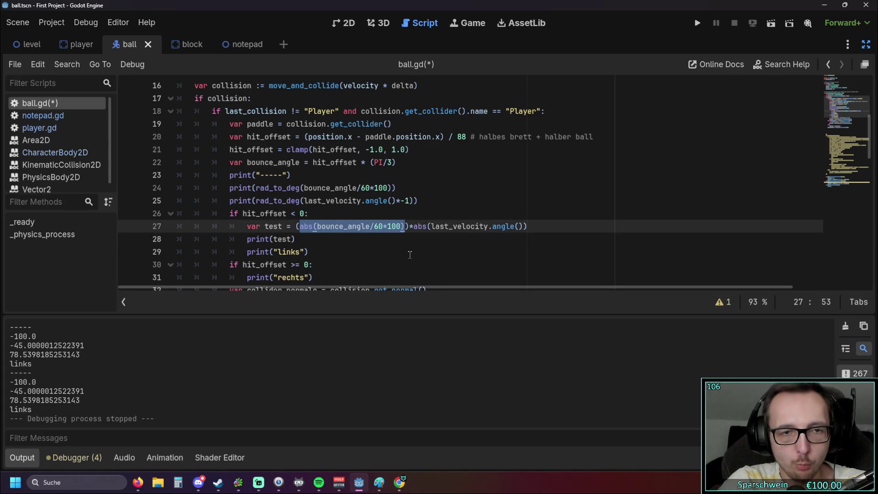
pyautogui.moveTo(305, 188); pyautogui.dragTo(389, 187)
pyautogui.hotkey('ctrl', 'v')
pyautogui.click(416, 251)
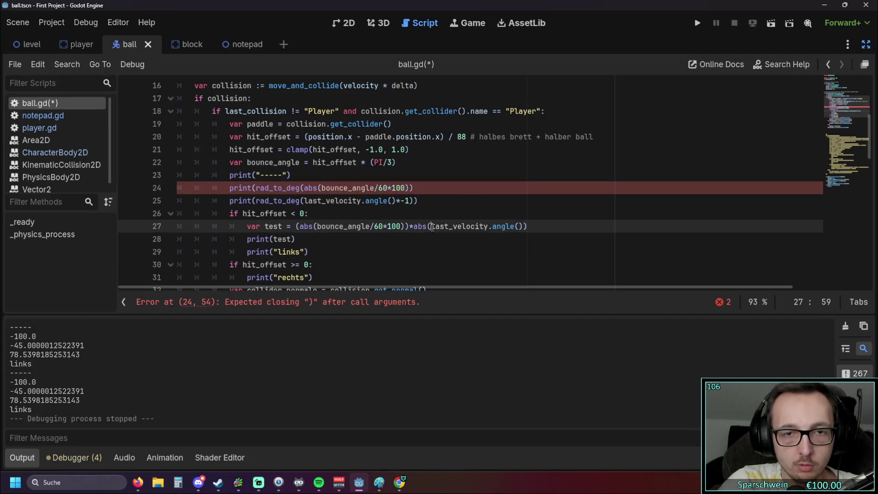
# Remove *-1 from line 25 and replace its velocity angle with abs(last_velocity.angle()).
pyautogui.moveTo(414, 226); pyautogui.dragTo(525, 226)
pyautogui.moveTo(304, 200); pyautogui.dragTo(414, 201)
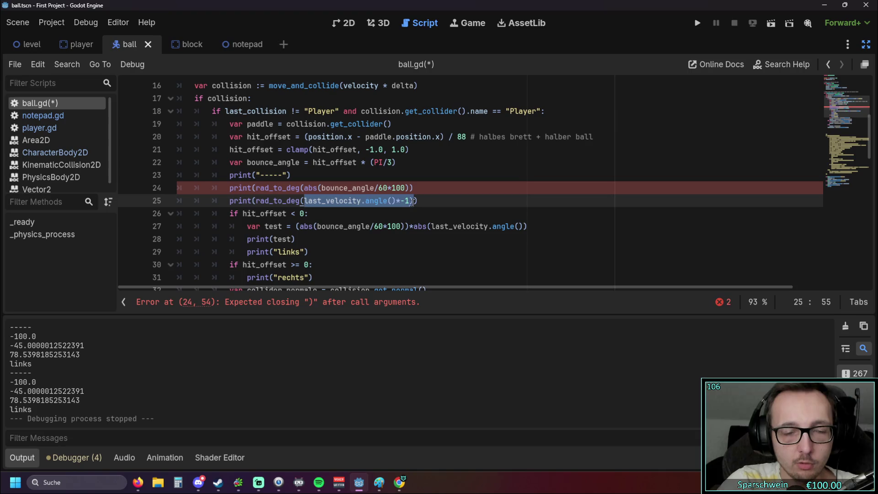
pyautogui.click(415, 239)
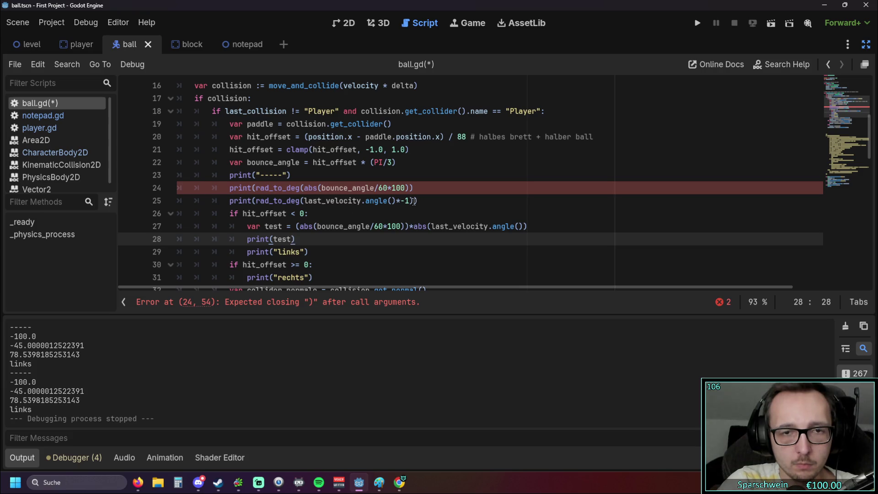
pyautogui.click(411, 200)
pyautogui.press('BackSpace')
pyautogui.press('BackSpace')
pyautogui.press('BackSpace')
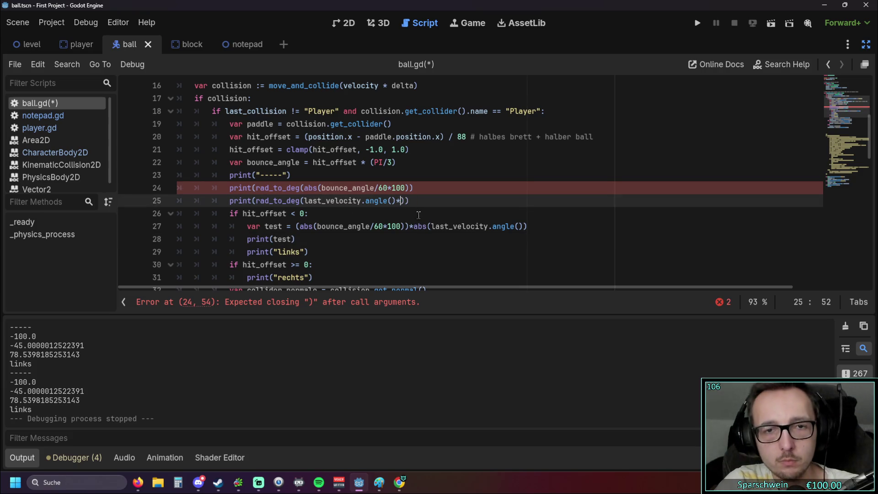
pyautogui.press('Delete')
pyautogui.click(389, 242)
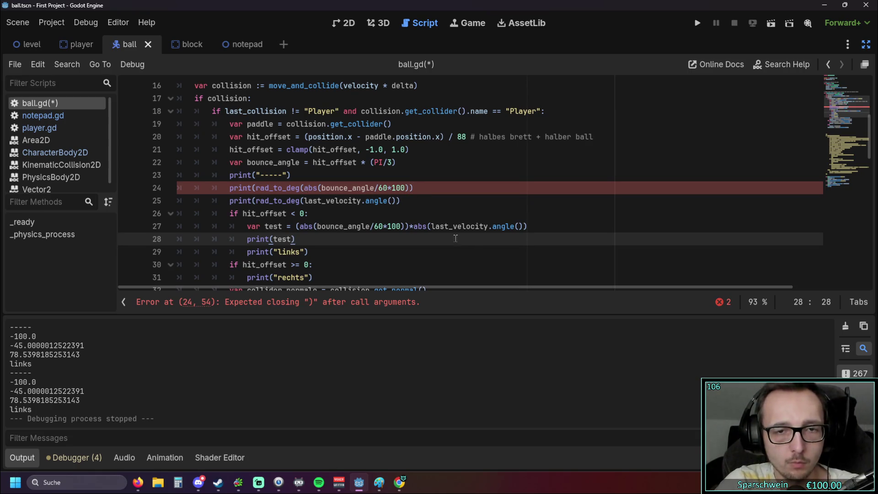
pyautogui.moveTo(414, 227); pyautogui.dragTo(527, 227)
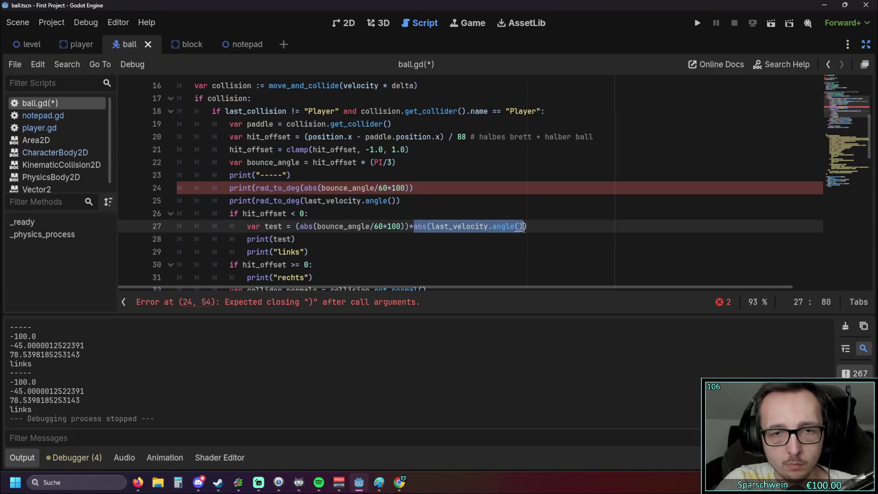
pyautogui.moveTo(305, 201); pyautogui.dragTo(396, 201)
pyautogui.write('abs(last_velocity.angle())')
pyautogui.click(404, 218)
# Add the missing closing parentheses to the prints on lines 24 and 25.
pyautogui.click(419, 191)
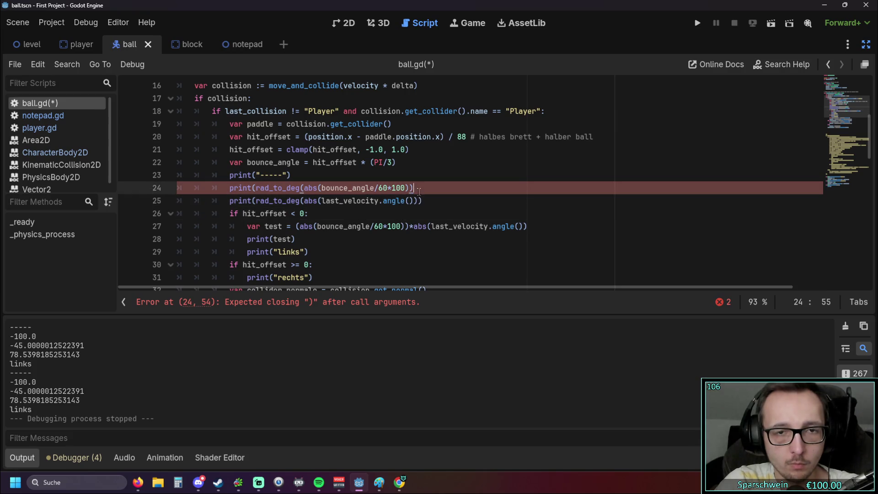
pyautogui.write(')')
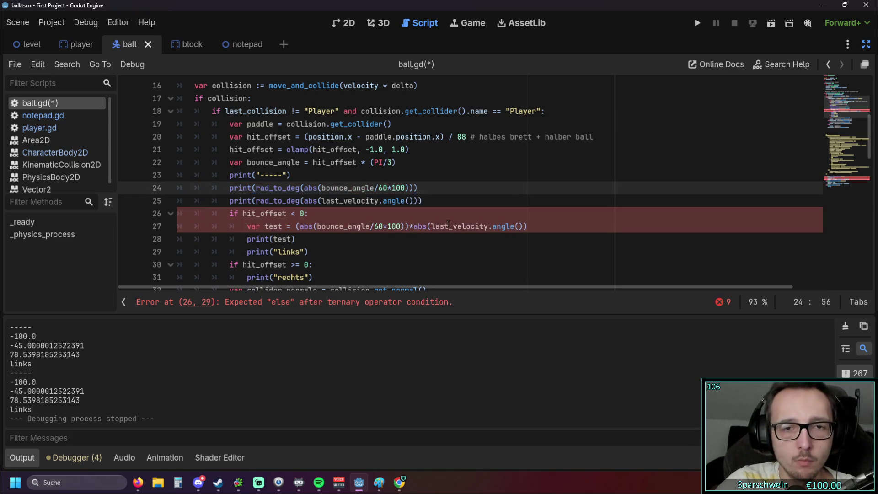
pyautogui.click(416, 239)
pyautogui.scroll(-1, 343, 243)
pyautogui.scroll(1, 337, 241)
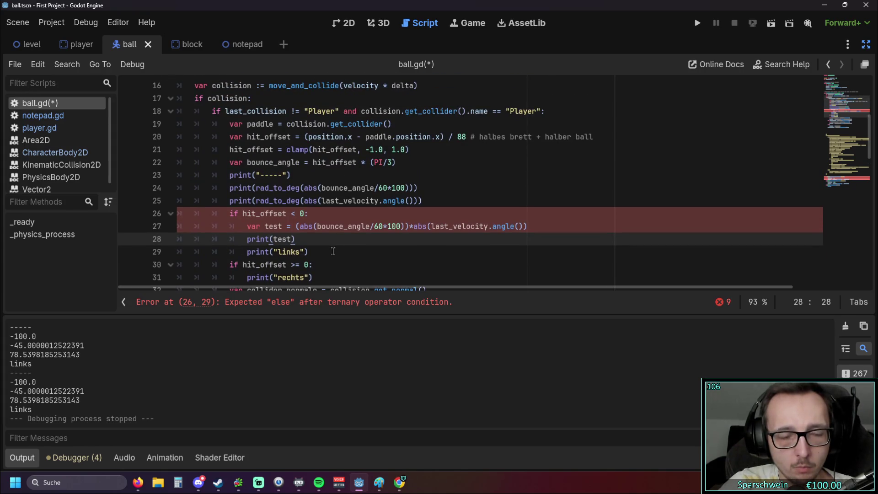
pyautogui.scroll(-2, 333, 251)
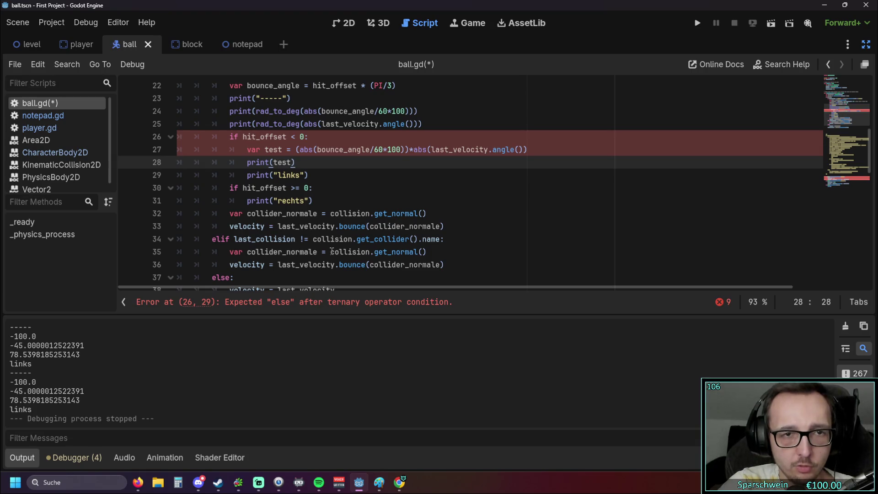
pyautogui.scroll(1, 322, 245)
pyautogui.click(430, 165)
pyautogui.write(')')
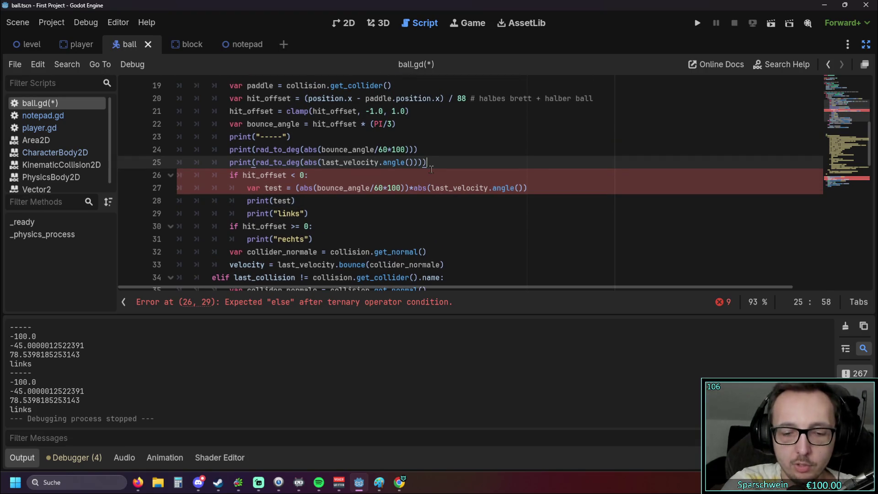
pyautogui.click(424, 201)
pyautogui.scroll(1, 424, 200)
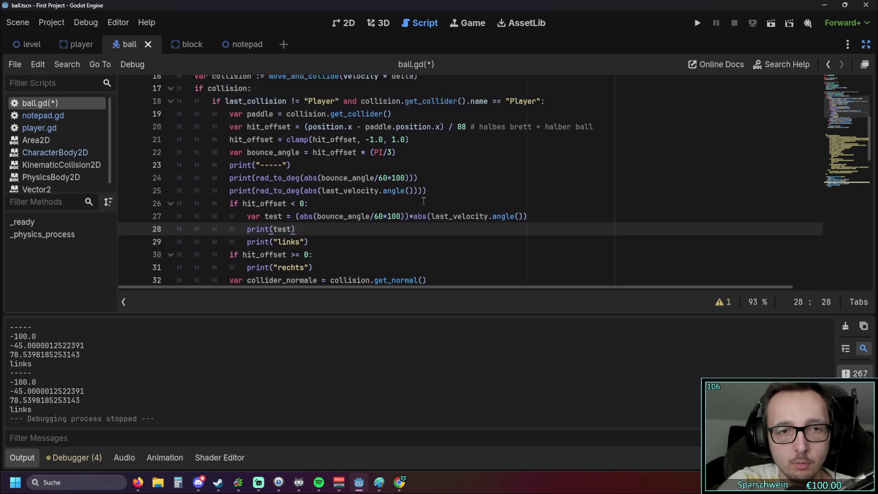
pyautogui.scroll(-1, 424, 200)
pyautogui.scroll(1, 419, 209)
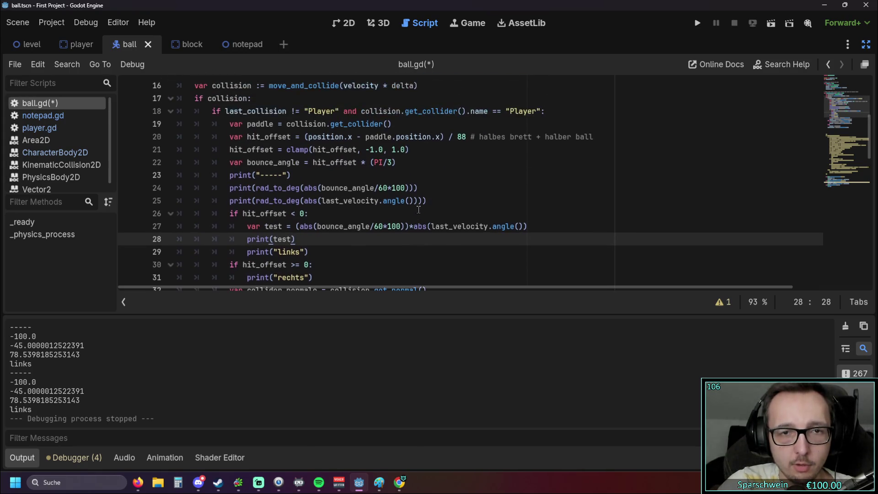
pyautogui.click(411, 201)
pyautogui.write(')')
pyautogui.click(457, 212)
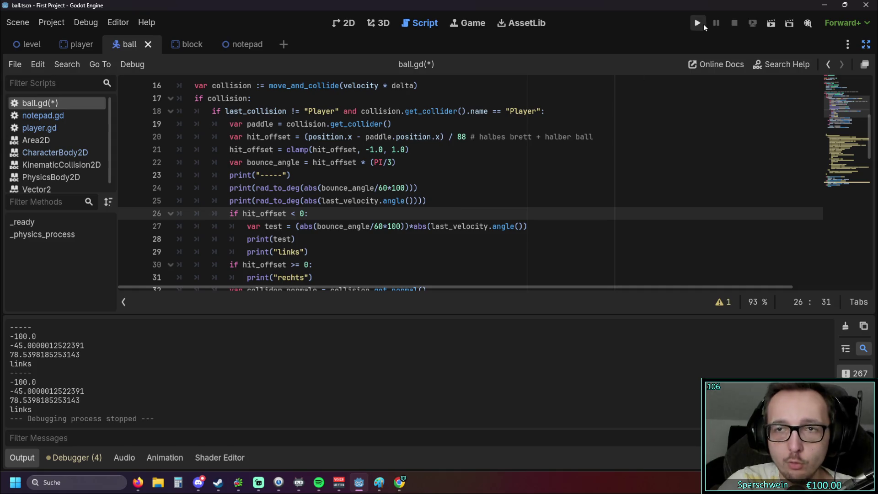
# Save and run the game, steering the paddle right so ball bounces log their angle values.
pyautogui.click(705, 27)
pyautogui.press('Right')
pyautogui.press('Right')
pyautogui.press('Right')
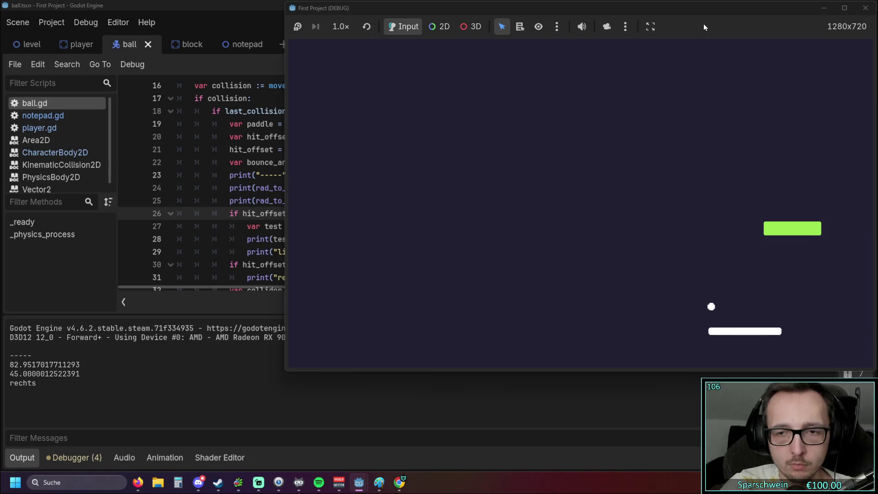
pyautogui.press('Right')
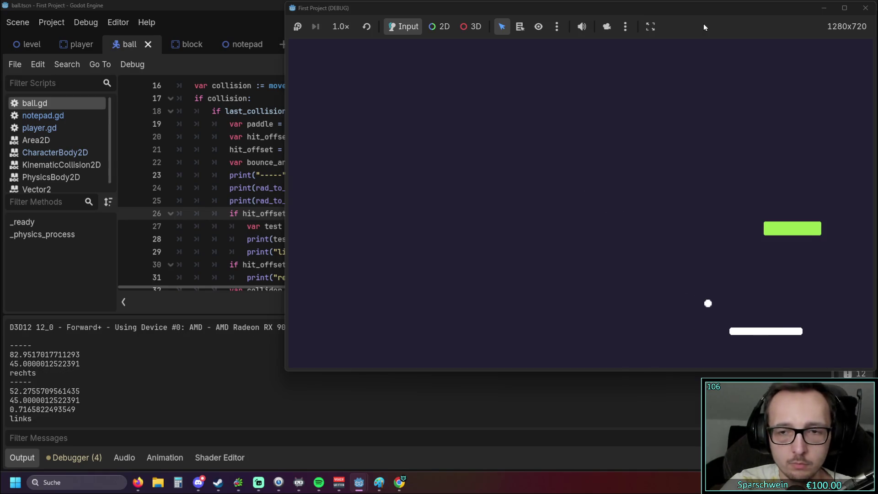
pyautogui.press('Right')
pyautogui.press('Right')
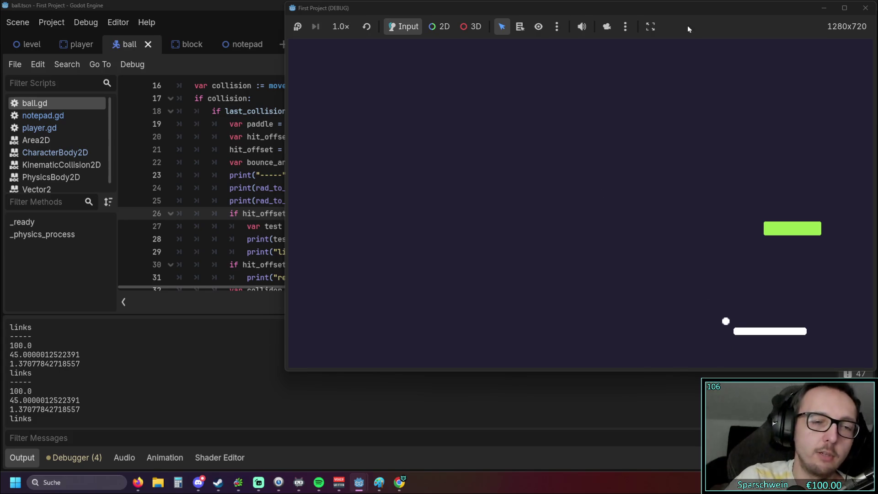
# Stop the running game and put the caret back on line 28 of ball.gd.
pyautogui.press('F8')
pyautogui.click(314, 226)
pyautogui.click(334, 240)
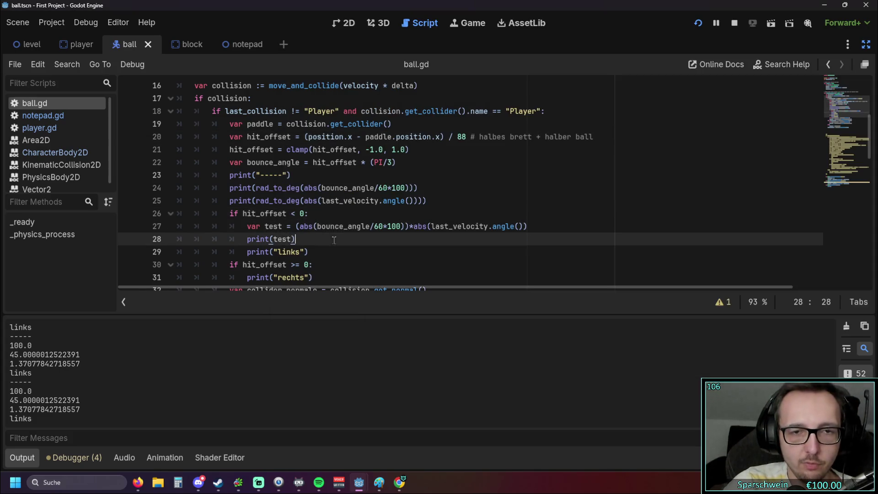
# Rewrite line 27 as abs((bounce_angle/60)*100) and relaunch the game to test it.
pyautogui.doubleClick(376, 228)
pyautogui.click(381, 252)
pyautogui.click(378, 227)
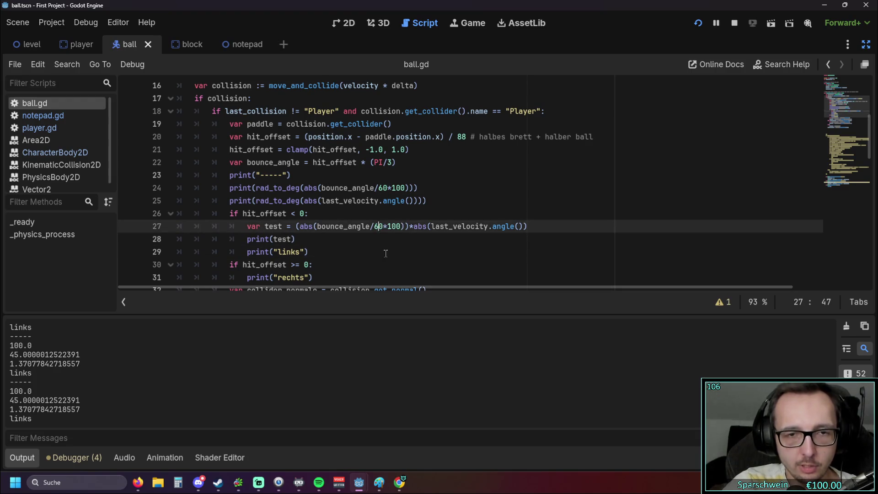
pyautogui.press('Right')
pyautogui.write(')')
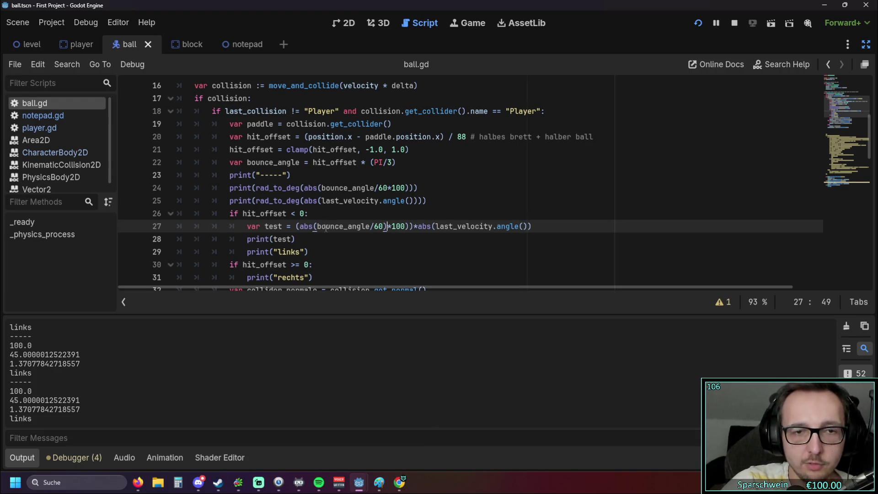
pyautogui.click(318, 227)
pyautogui.write('(')
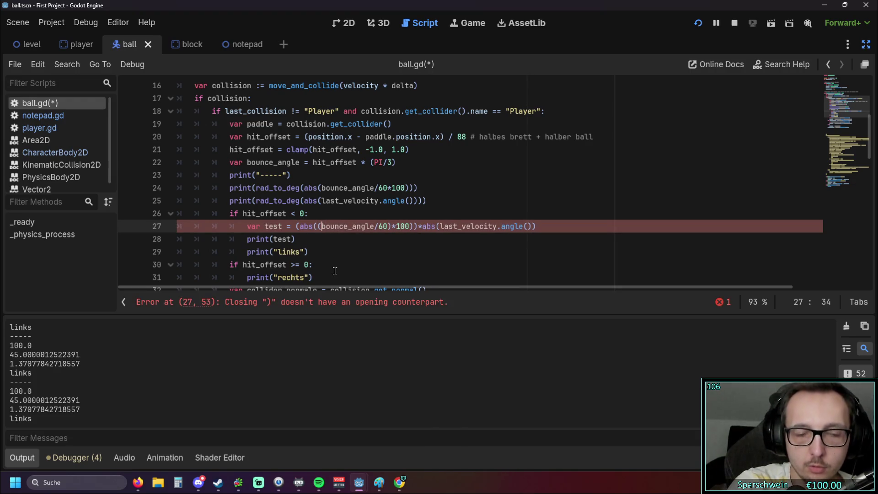
pyautogui.click(414, 271)
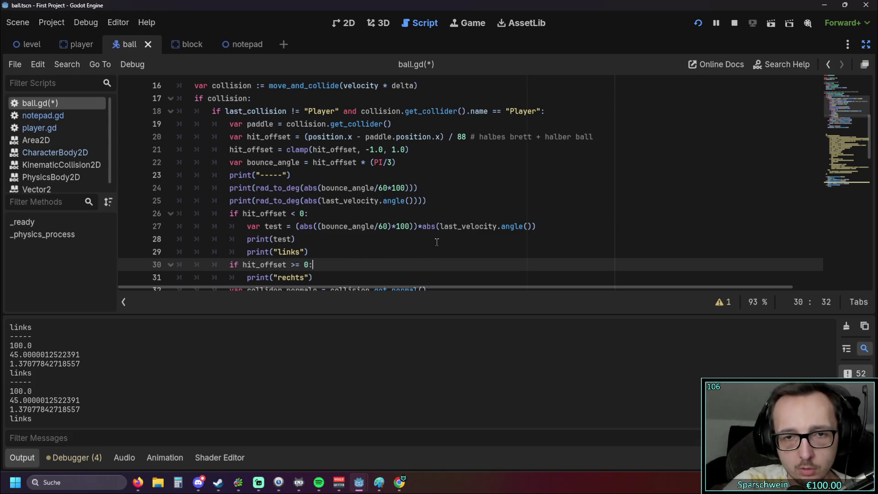
pyautogui.click(698, 23)
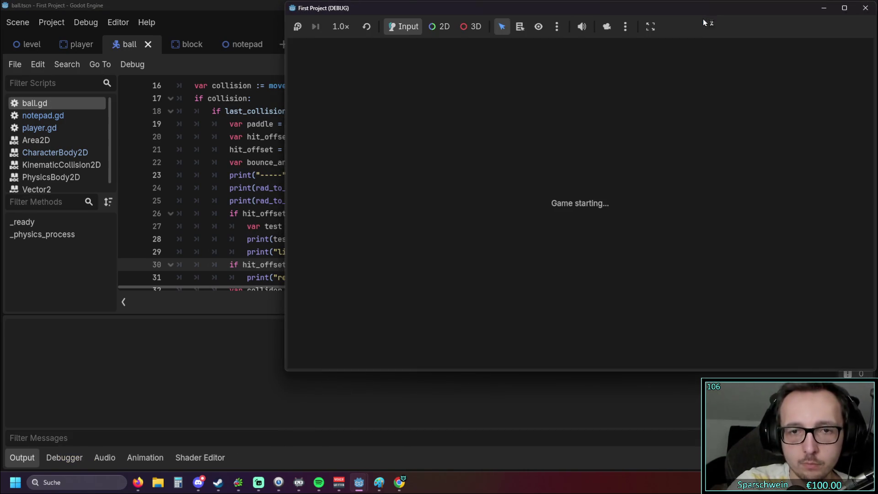
# Steer the paddle right under the ball so new 'links'/'rechts' angle values are printed.
pyautogui.press('Right')
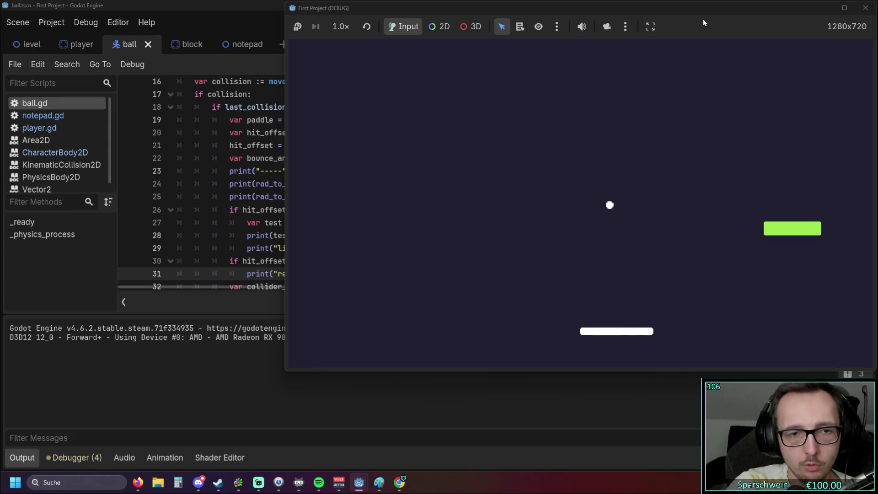
pyautogui.press('Right')
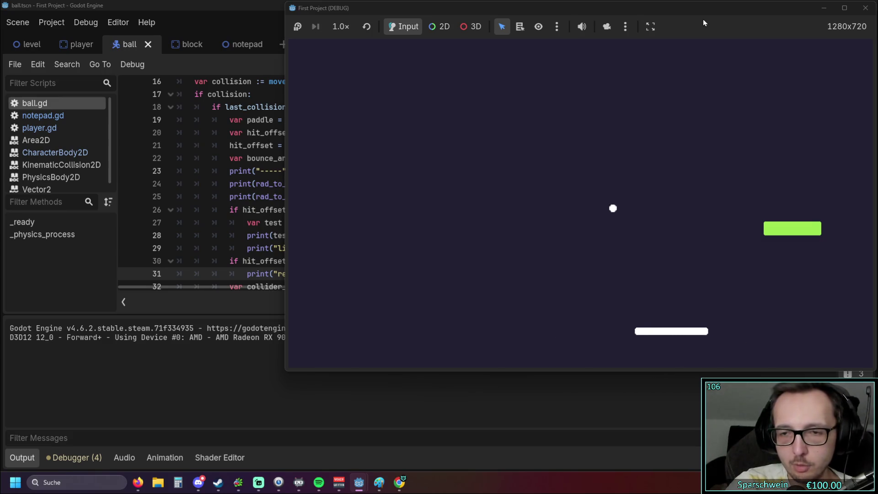
pyautogui.press('Right')
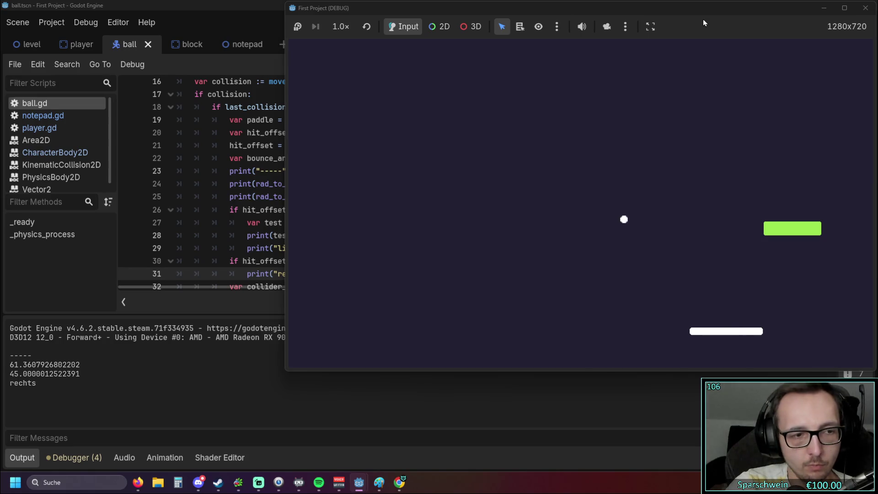
pyautogui.press('Right')
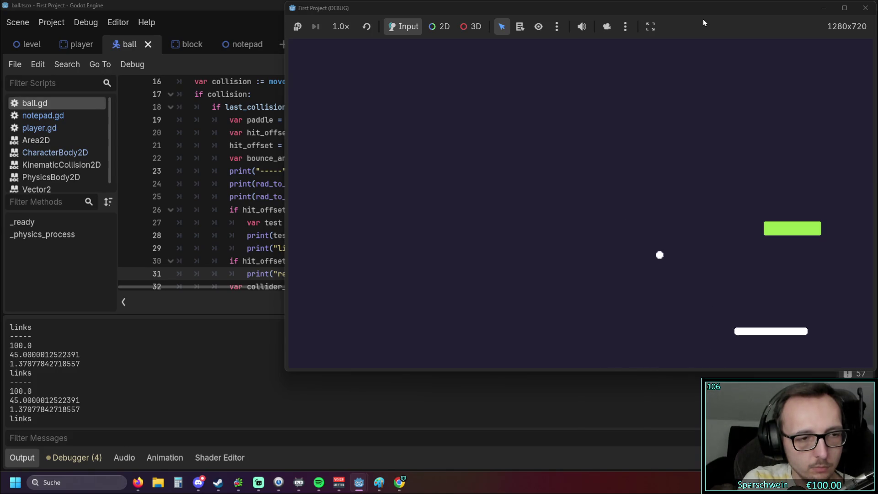
# Close the game window and select the velocity angle code on lines 25–29 of ball.gd for review.
pyautogui.click(866, 8)
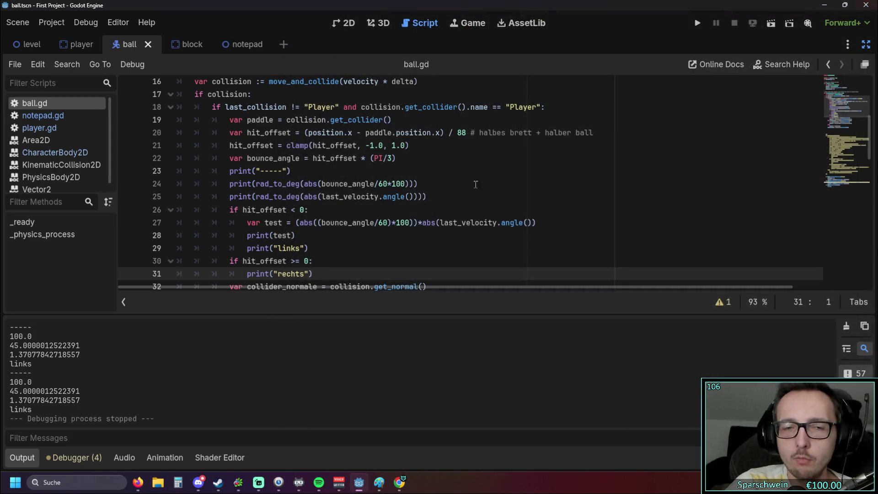
pyautogui.click(336, 246)
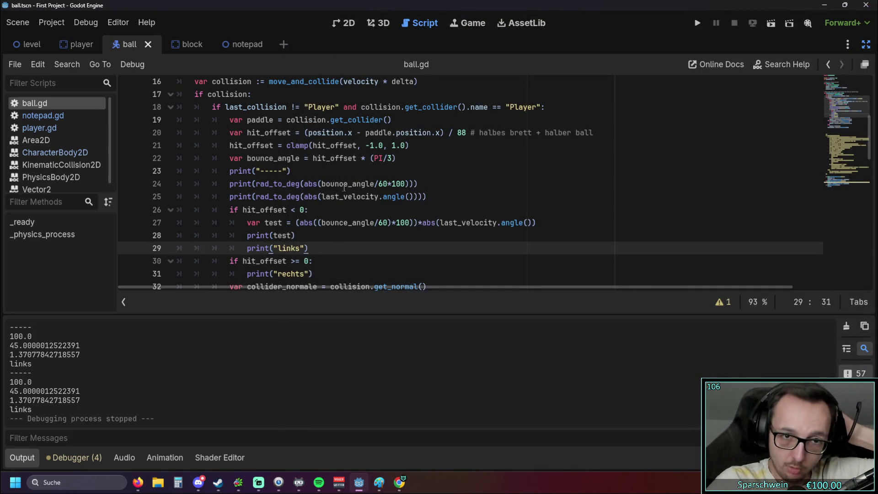
pyautogui.moveTo(321, 183); pyautogui.dragTo(416, 183)
pyautogui.moveTo(317, 196)
pyautogui.mouseDown()
pyautogui.moveTo(409, 196)
pyautogui.moveTo(409, 222)
pyautogui.moveTo(458, 222)
pyautogui.mouseUp()
pyautogui.click(478, 251)
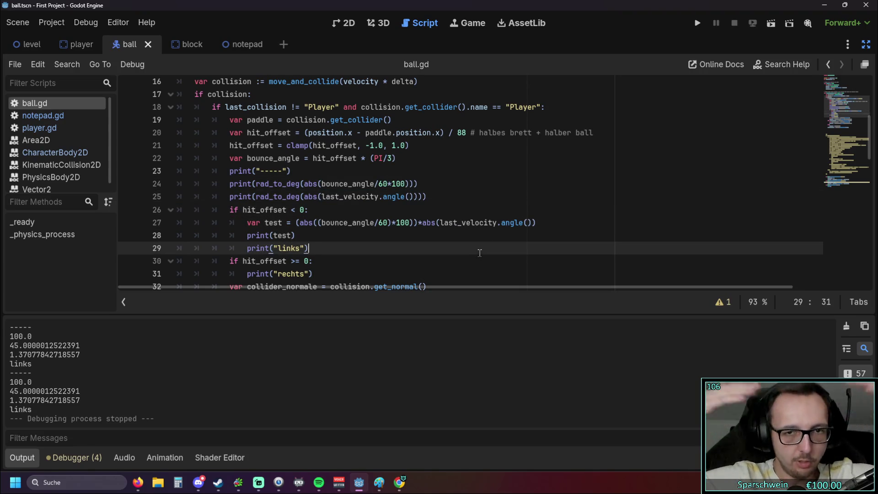
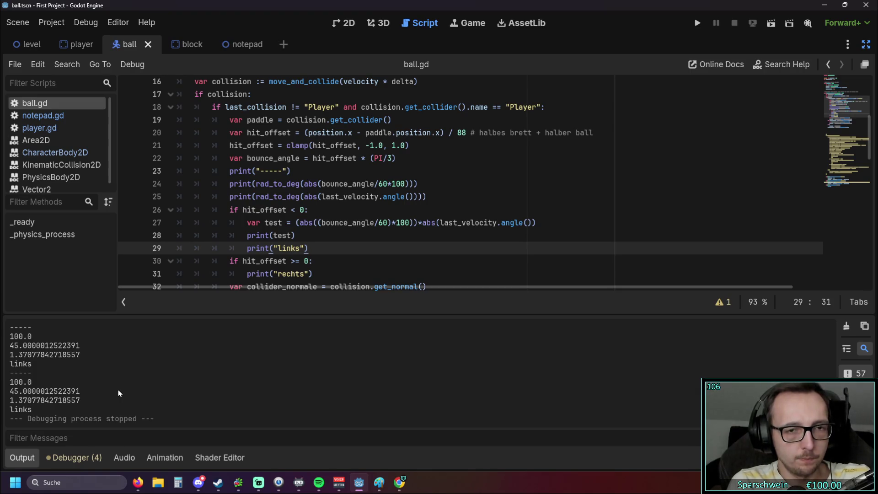
# Remove the *100 scaling and the extra /100 from the test calculation on line 27.
pyautogui.click(415, 223)
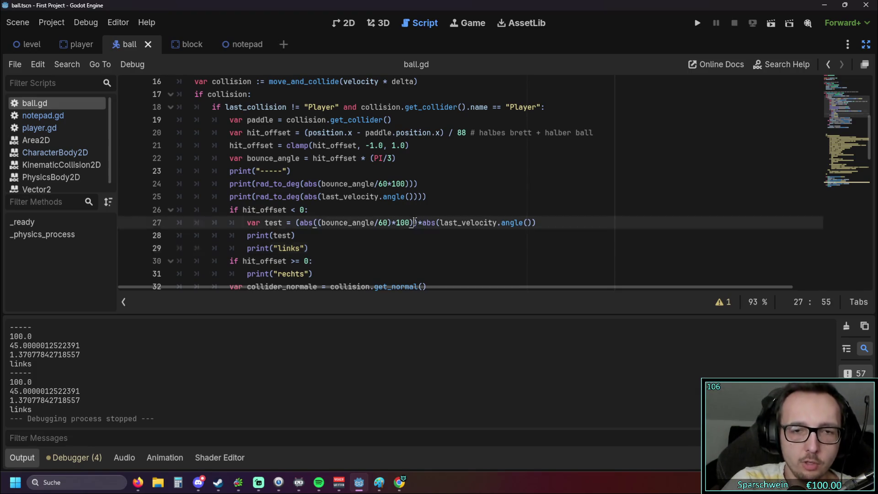
pyautogui.write('/100')
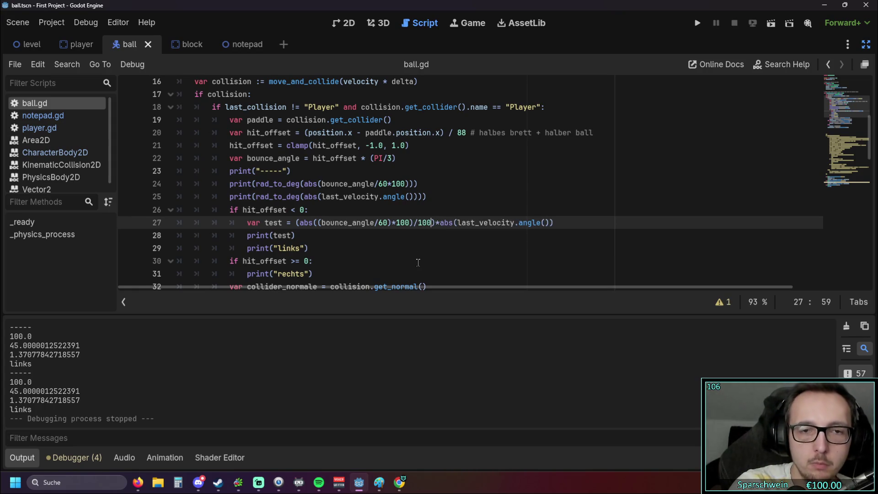
pyautogui.click(418, 263)
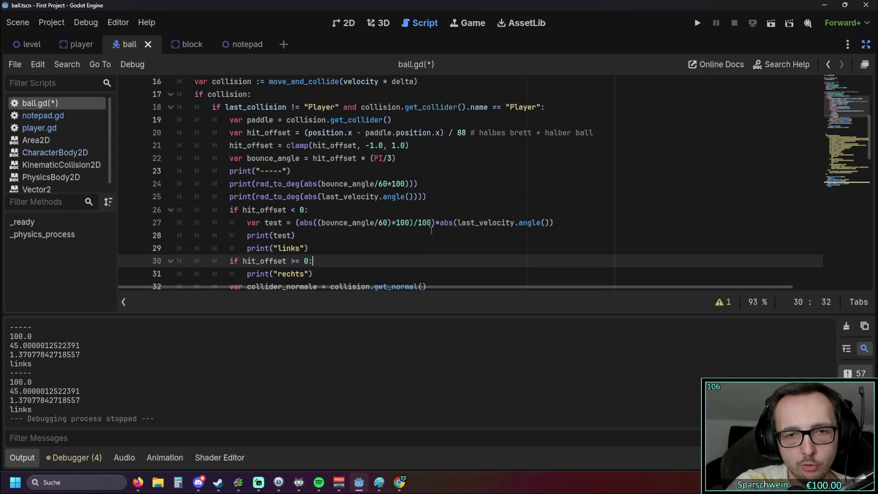
pyautogui.moveTo(410, 223); pyautogui.dragTo(393, 224)
pyautogui.press('Delete')
pyautogui.press('Delete')
pyautogui.press('Delete')
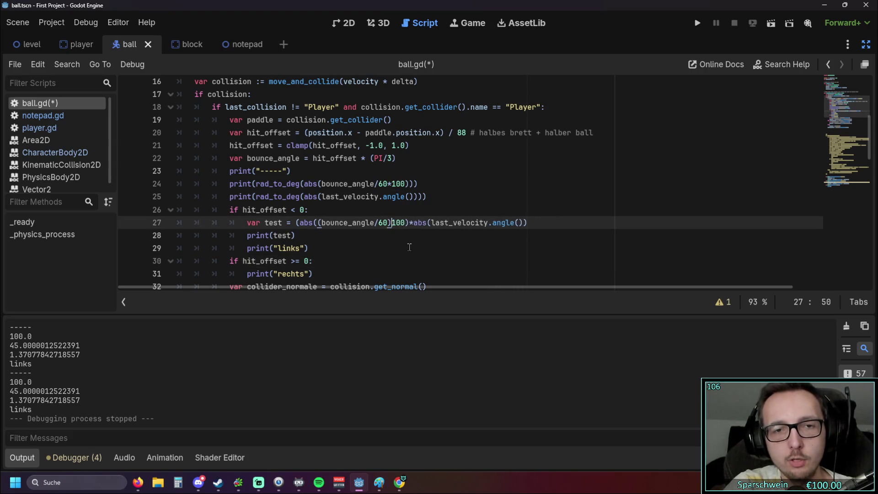
pyautogui.click(404, 242)
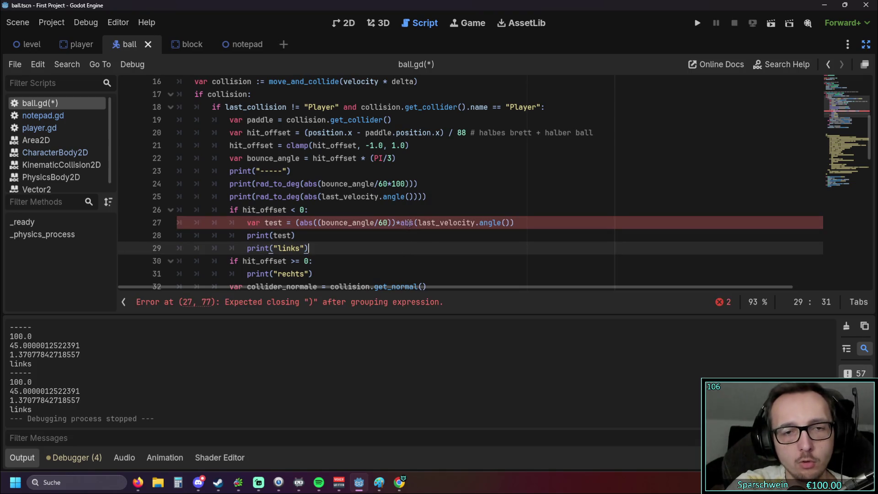
# Add the missing ')' after bounce_angle/60 and run the game.
pyautogui.click(392, 222)
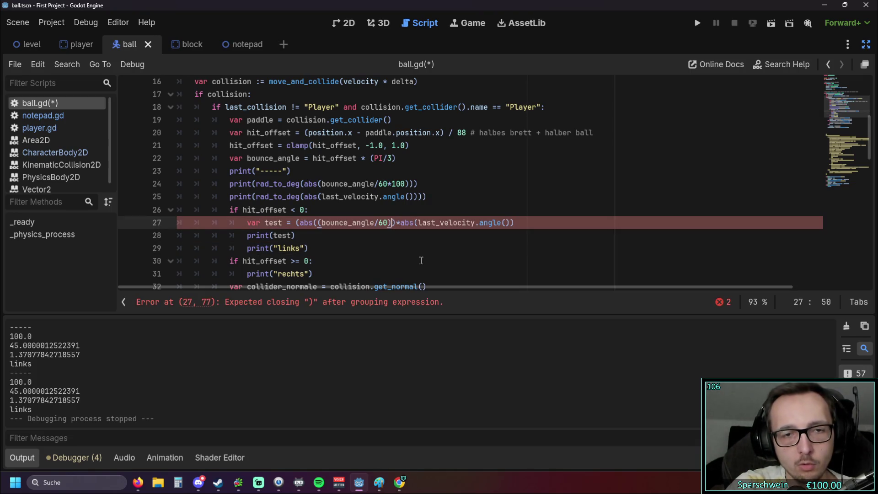
pyautogui.write(')')
pyautogui.click(417, 260)
pyautogui.click(698, 23)
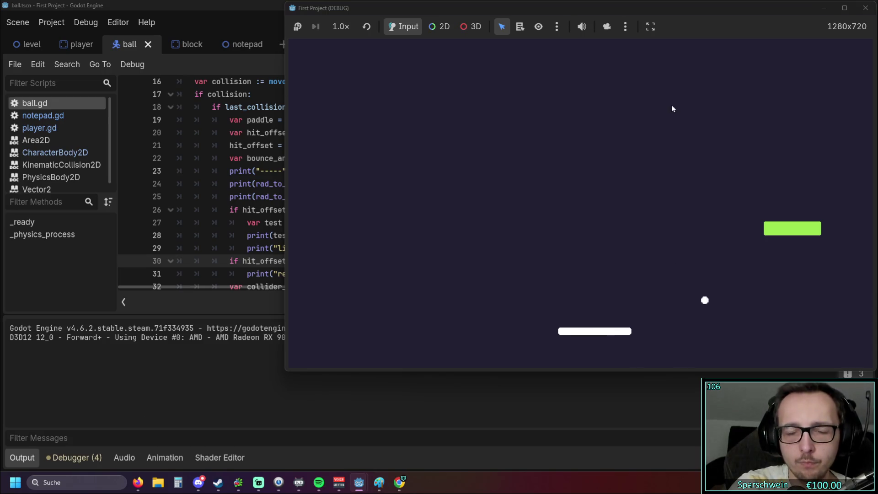
# Steer the paddle to bounce the ball, logging values like 32.957 and 45.0, then stop the game.
pyautogui.press('Right')
pyautogui.press('Right')
pyautogui.press('Right')
pyautogui.press('Right')
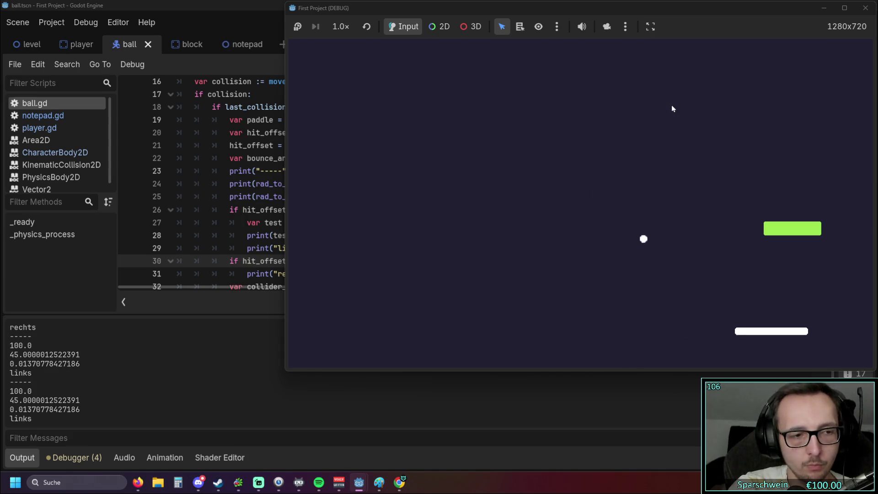
pyautogui.press('Left')
pyautogui.press('Left')
pyautogui.press('Left')
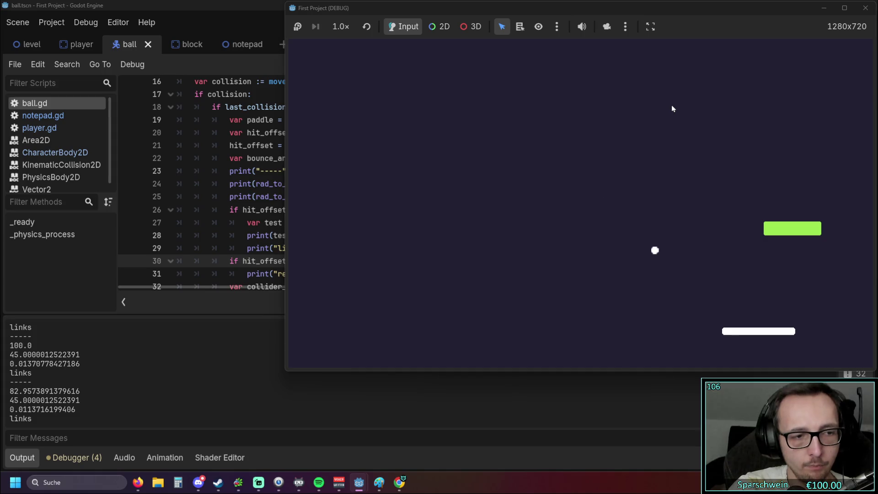
pyautogui.press('Left')
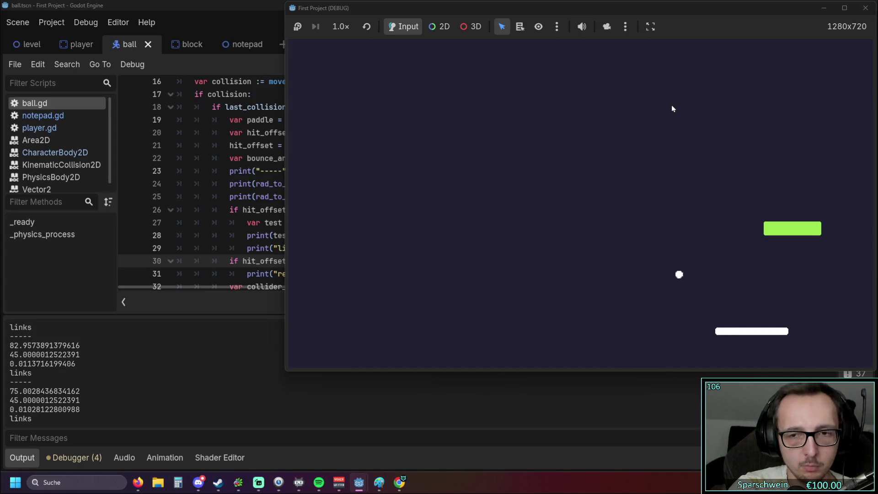
pyautogui.press('Left')
pyautogui.press('Left')
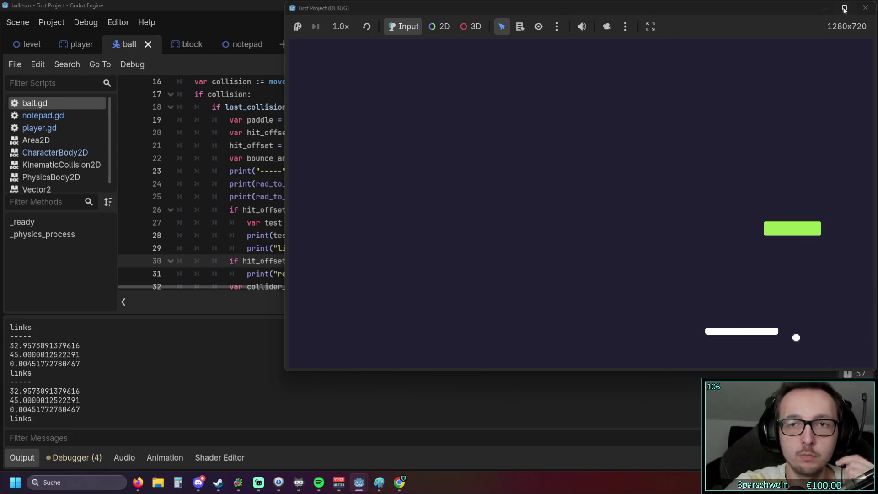
pyautogui.click(865, 8)
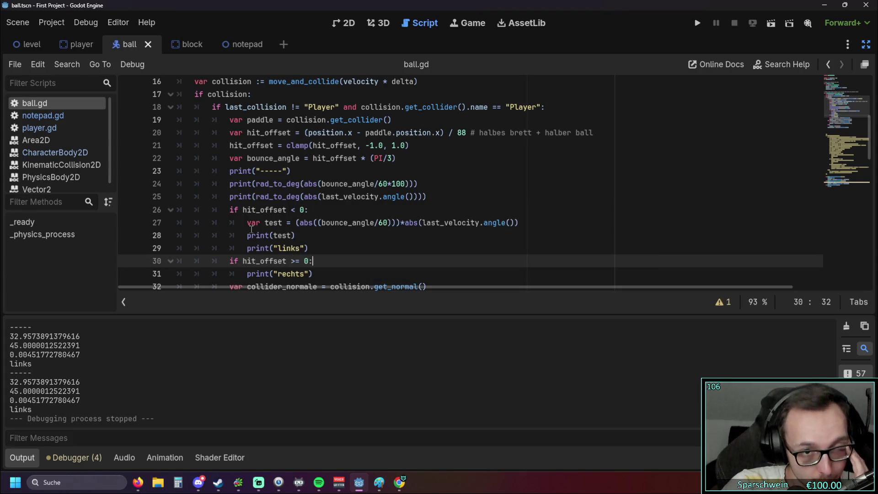
# Wrap bounce_angle/60 on line 27 in rad_to_deg, reusing the name from line 24.
pyautogui.moveTo(256, 184); pyautogui.dragTo(301, 184)
pyautogui.hotkey('ctrl', 'c')
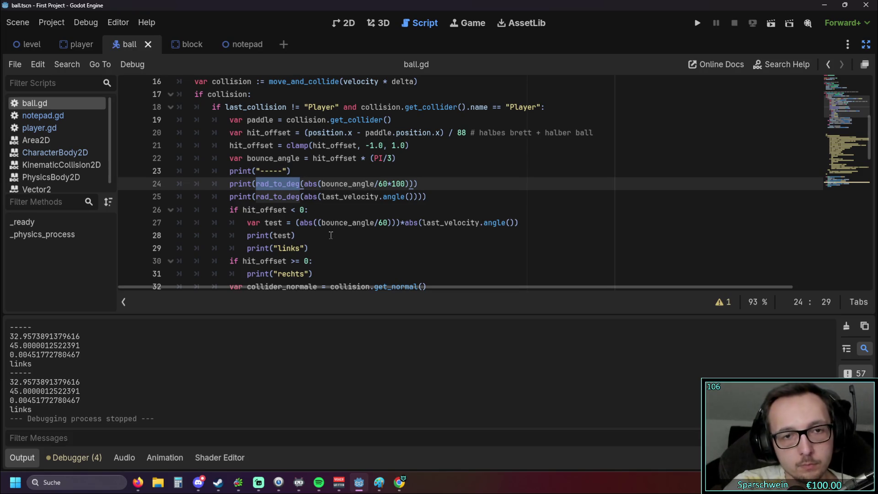
pyautogui.click(322, 224)
pyautogui.hotkey('ctrl', 'v')
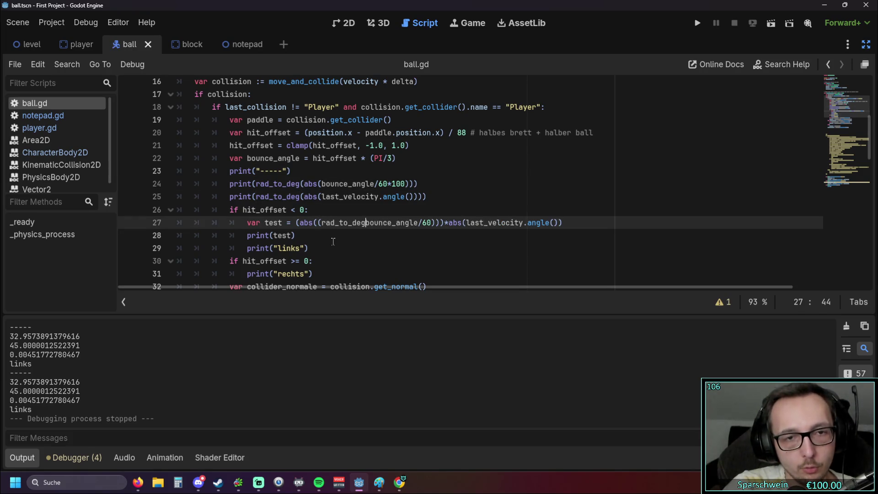
pyautogui.write('(')
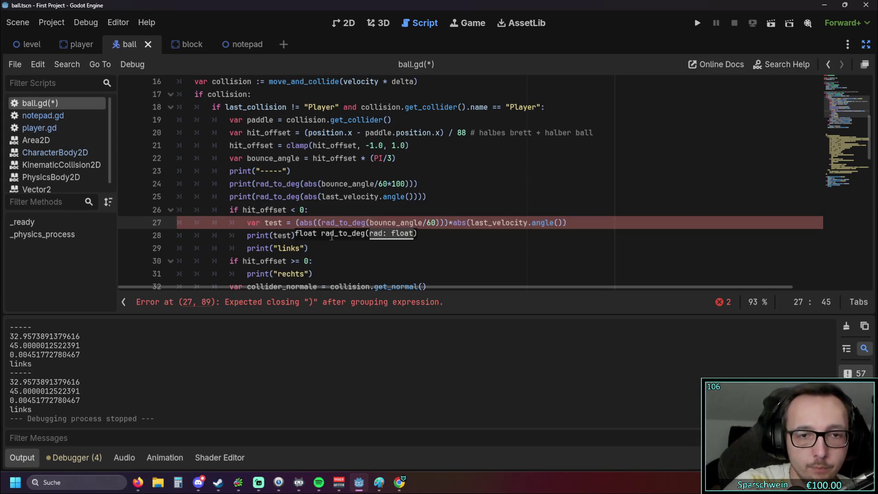
pyautogui.click(441, 224)
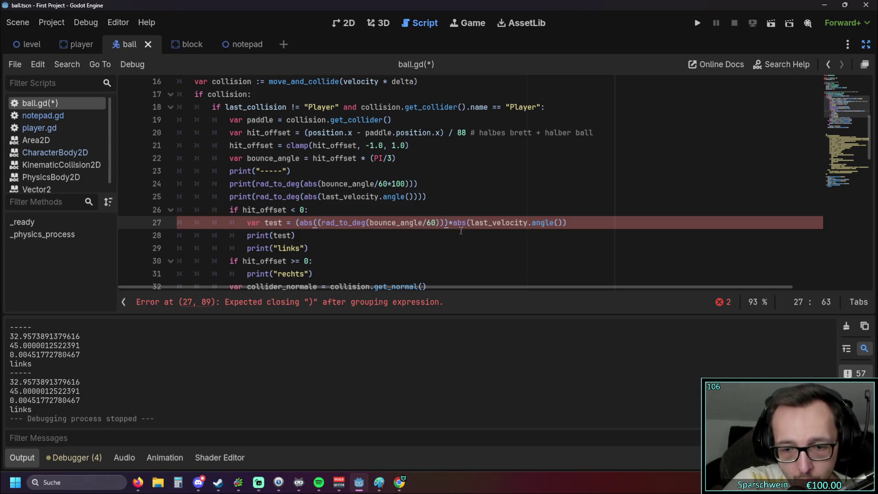
pyautogui.press('BackSpace')
# Wrap last_velocity.angle() on line 27 in rad_to_deg() too.
pyautogui.click(464, 237)
pyautogui.click(463, 223)
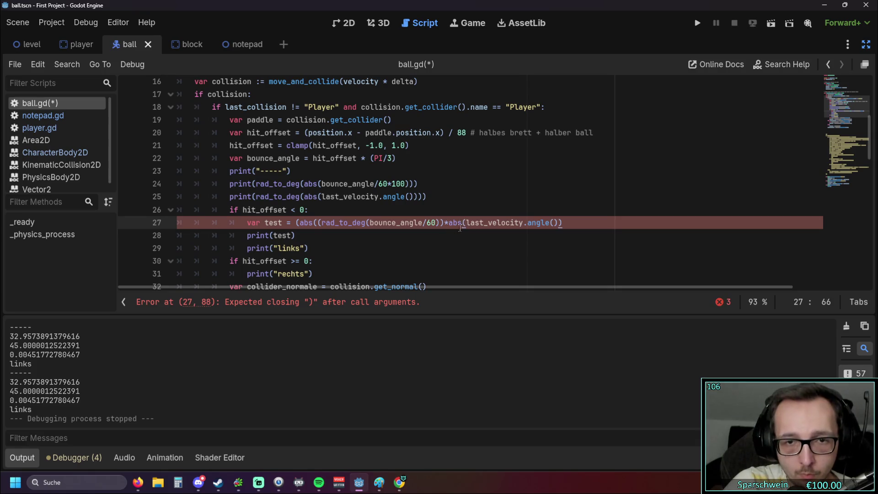
pyautogui.write('rad_to_deg')
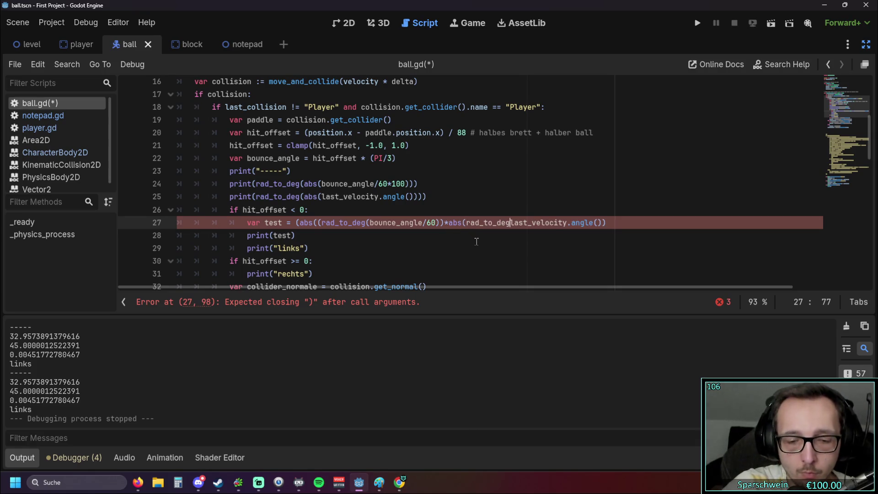
pyautogui.write('(')
pyautogui.click(621, 226)
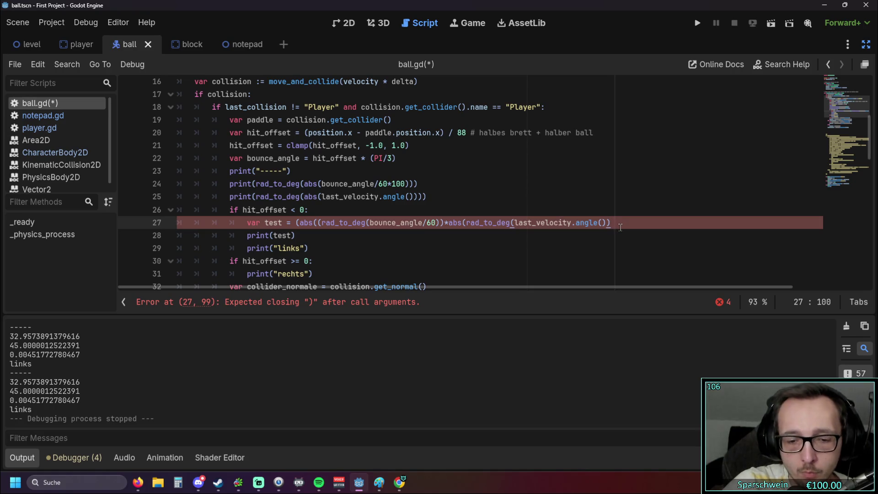
pyautogui.write(')')
pyautogui.click(552, 247)
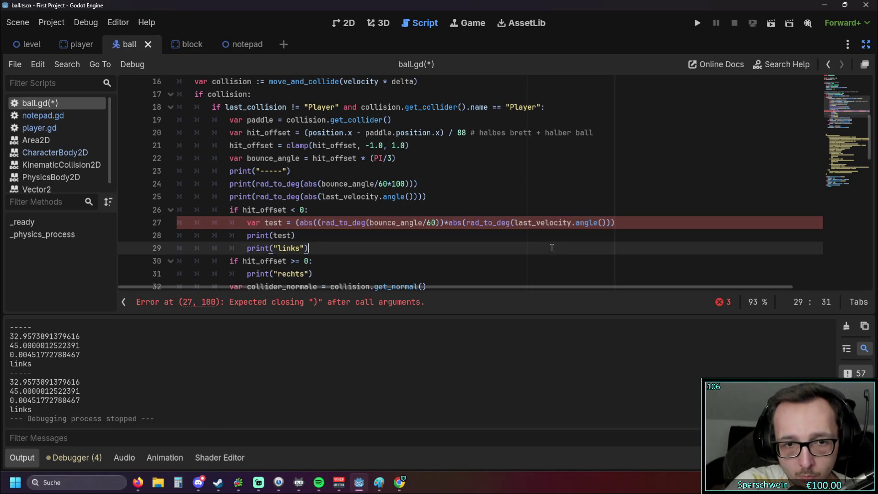
# Balance line 27's parentheses until the error clears, then save and run the game.
pyautogui.click(439, 223)
pyautogui.write(')')
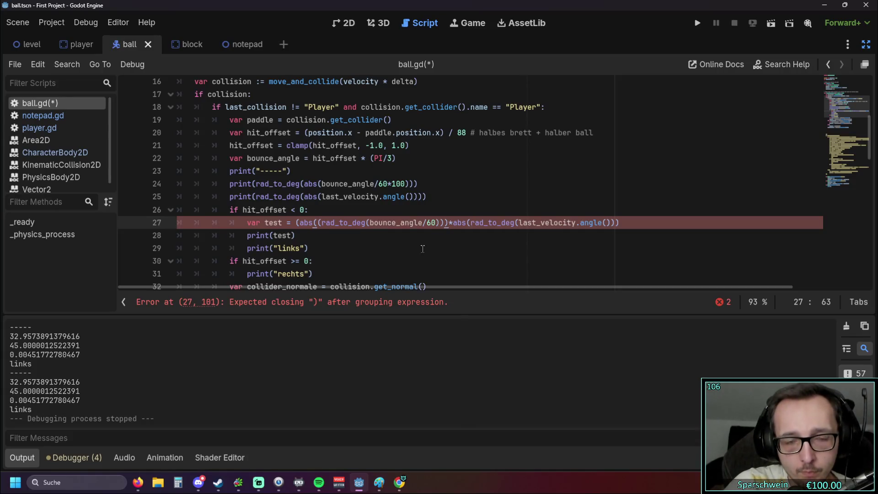
pyautogui.click(423, 249)
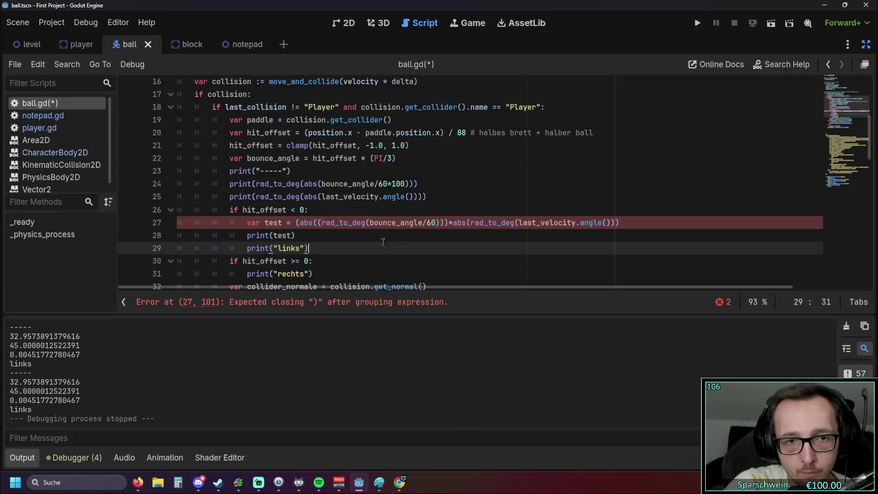
pyautogui.click(321, 228)
pyautogui.press('Delete')
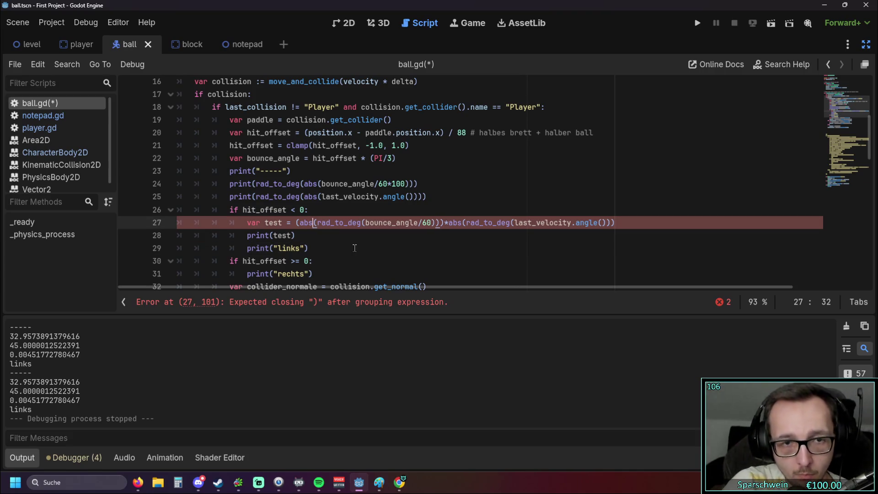
pyautogui.write(')')
pyautogui.click(415, 252)
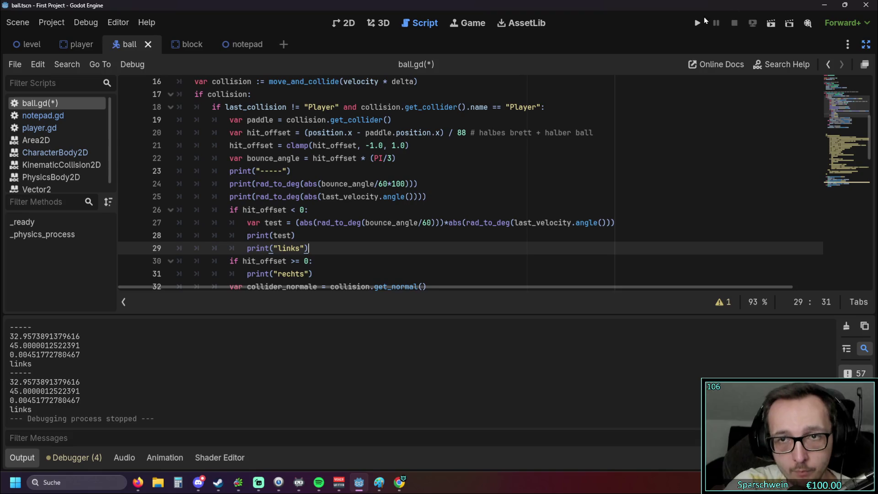
pyautogui.click(694, 25)
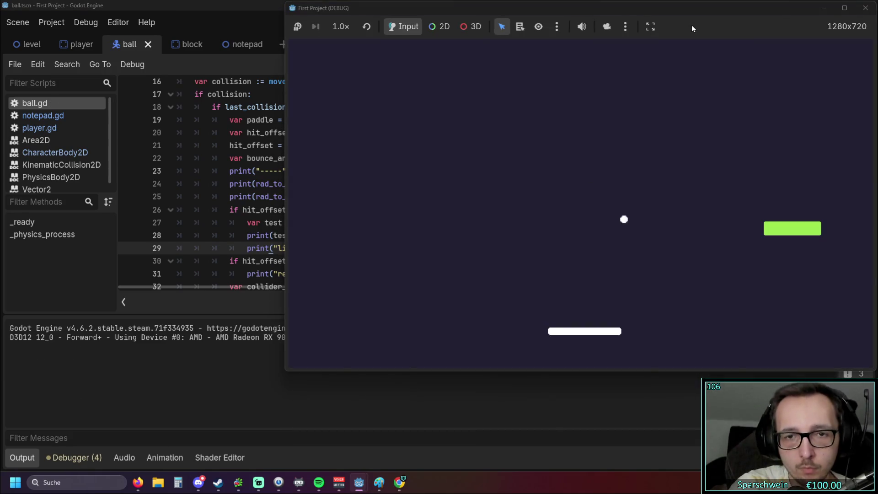
# Bounce the ball off the paddle's left side, logging test values like 40.91 and 2.05, then stop the game.
pyautogui.press('Right')
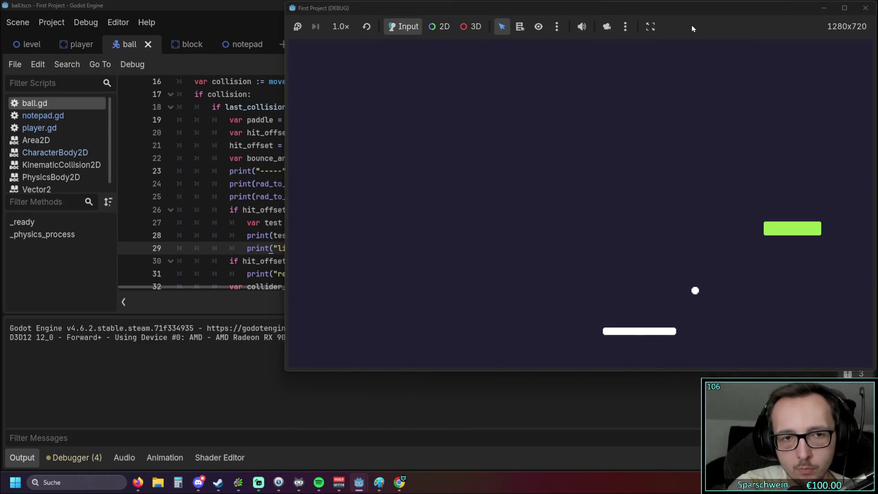
pyautogui.press('Right')
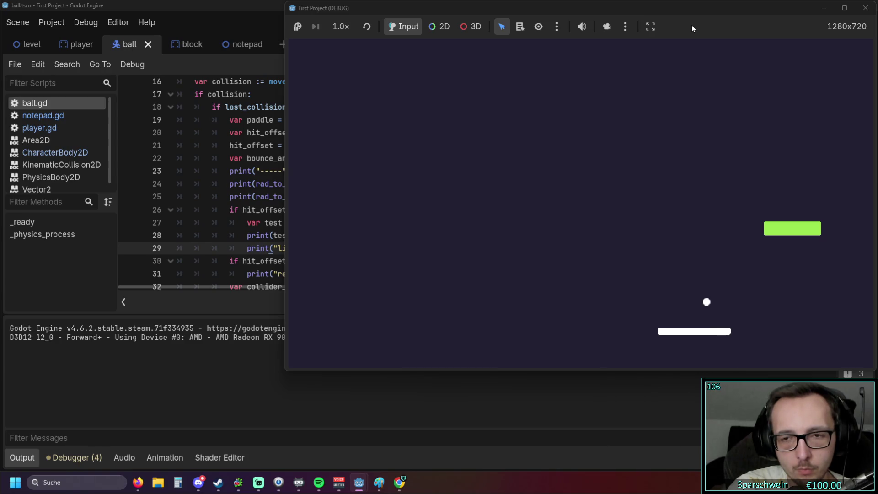
pyautogui.press('Right')
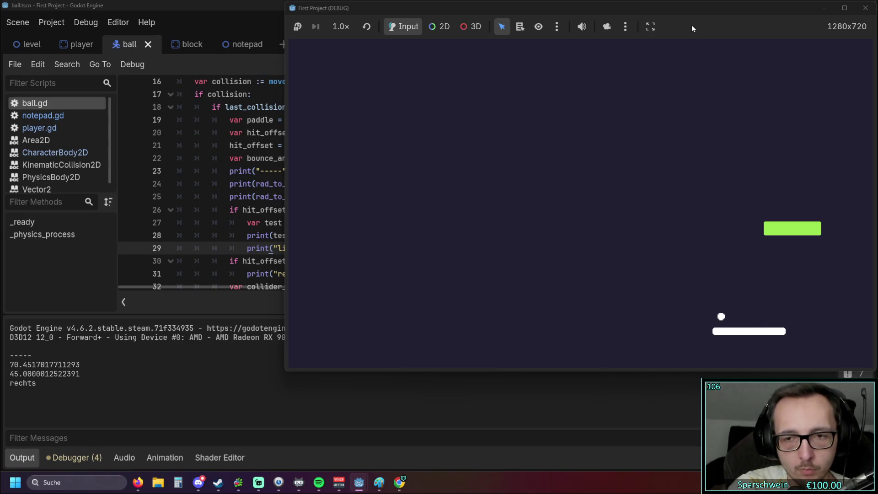
pyautogui.press('Right')
pyautogui.press('Left')
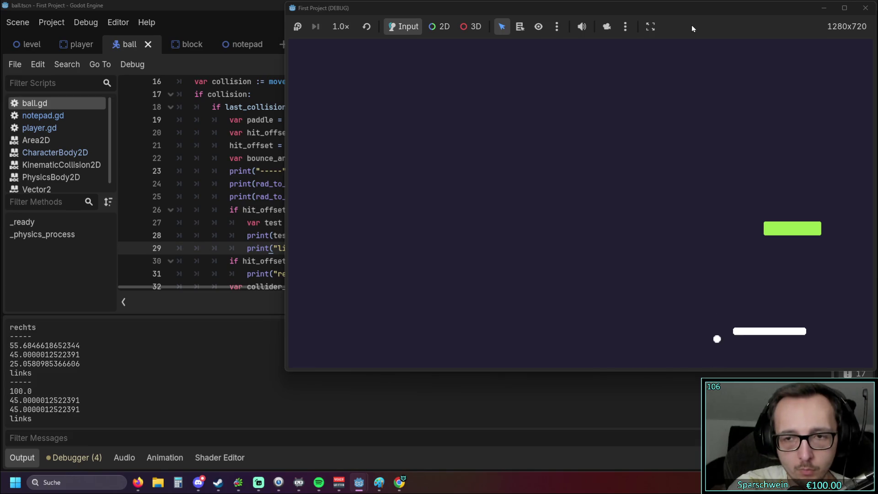
pyautogui.press('Left')
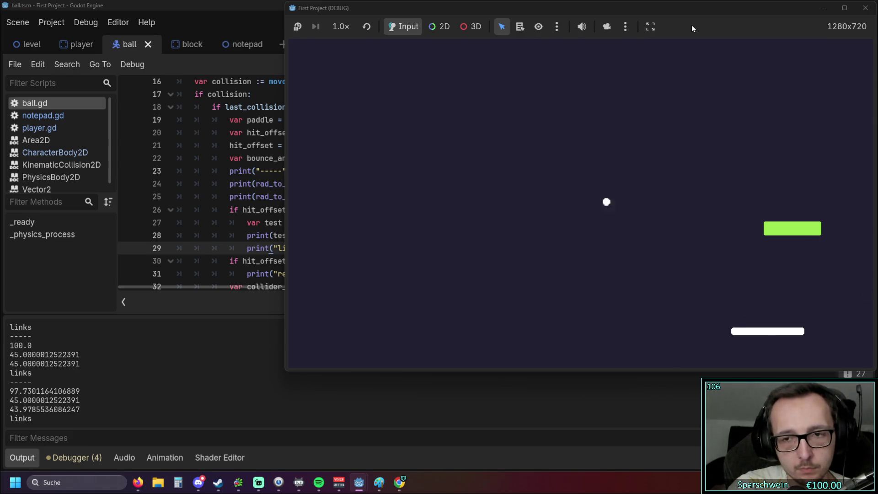
pyautogui.press('Left')
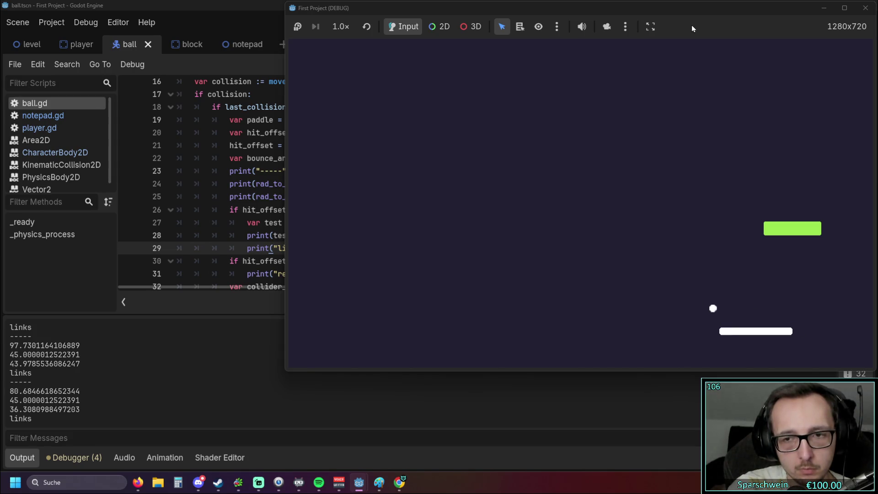
pyautogui.press('Left')
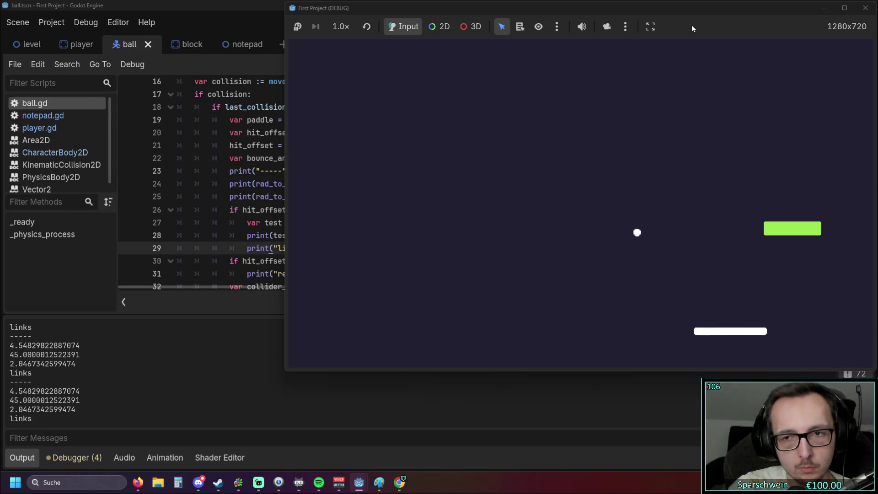
pyautogui.press('Right')
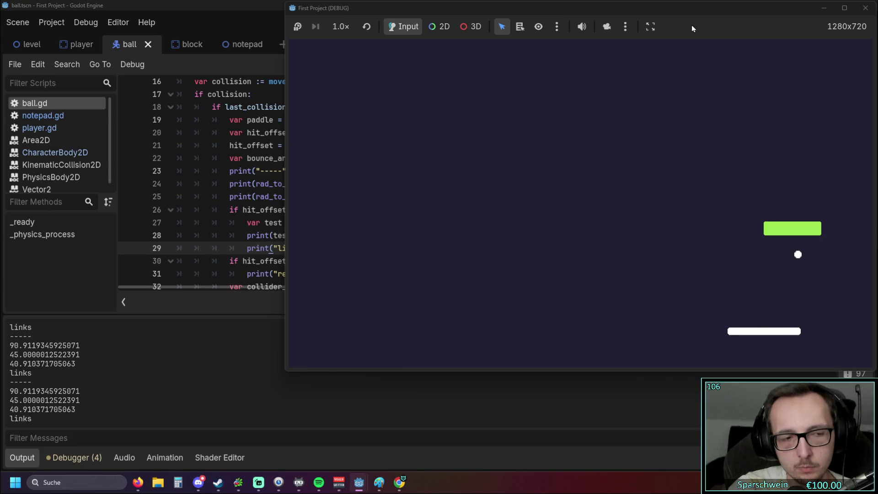
pyautogui.press('Left')
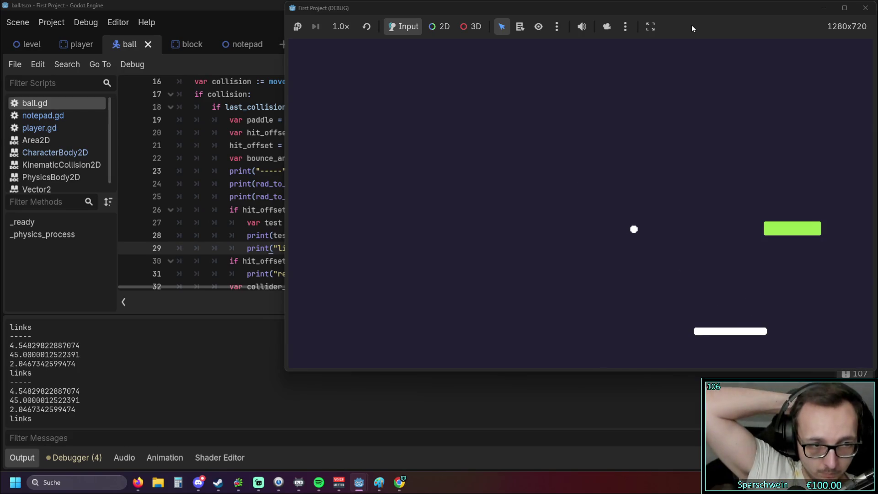
pyautogui.click(865, 8)
pyautogui.scroll(-1, 338, 231)
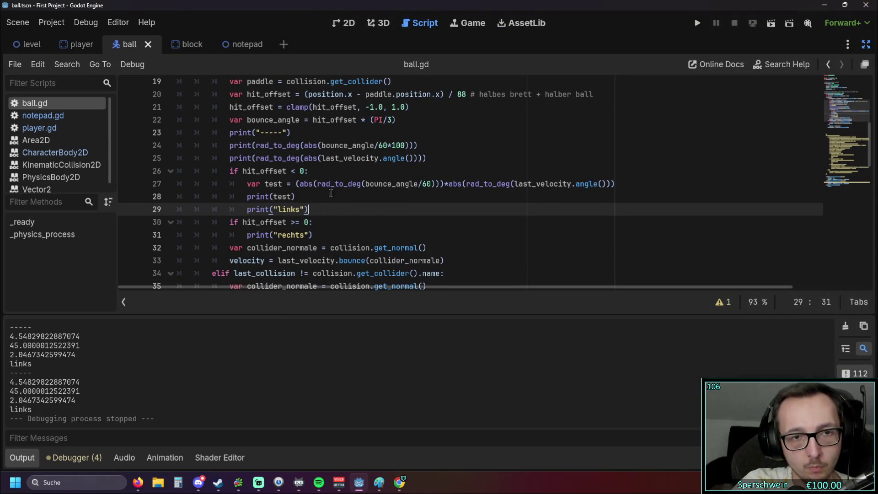
# Select the test calculation and its print on lines 27–28.
pyautogui.moveTo(306, 202); pyautogui.dragTo(145, 176)
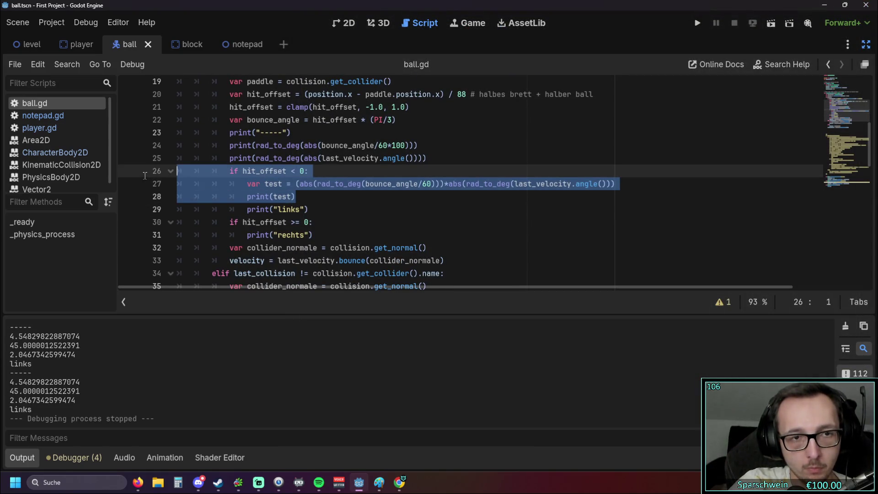
pyautogui.click(312, 227)
pyautogui.moveTo(297, 198); pyautogui.dragTo(151, 174)
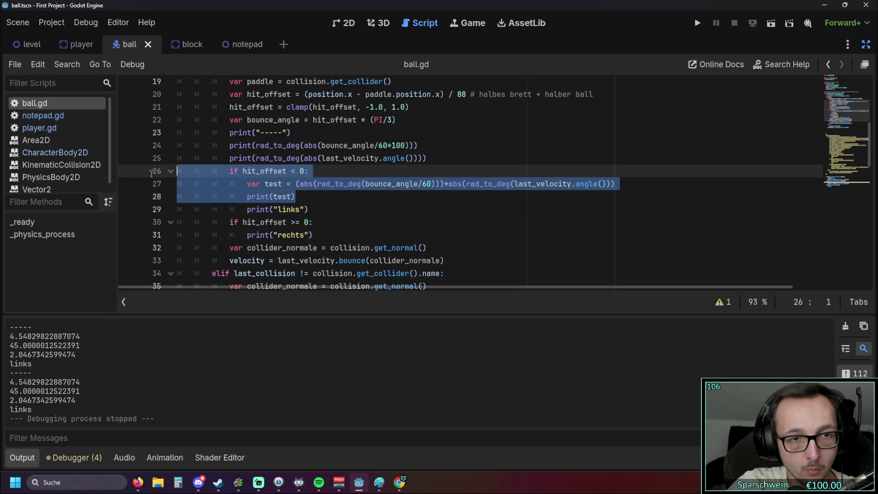
pyautogui.click(321, 222)
pyautogui.moveTo(300, 198); pyautogui.dragTo(146, 185)
pyautogui.hotkey('ctrl', 'c')
# Paste them into the hit_offset >= 0 branch below line 30, fix indentation, and run the game.
pyautogui.click(314, 222)
pyautogui.press('Return')
pyautogui.hotkey('ctrl', 'v')
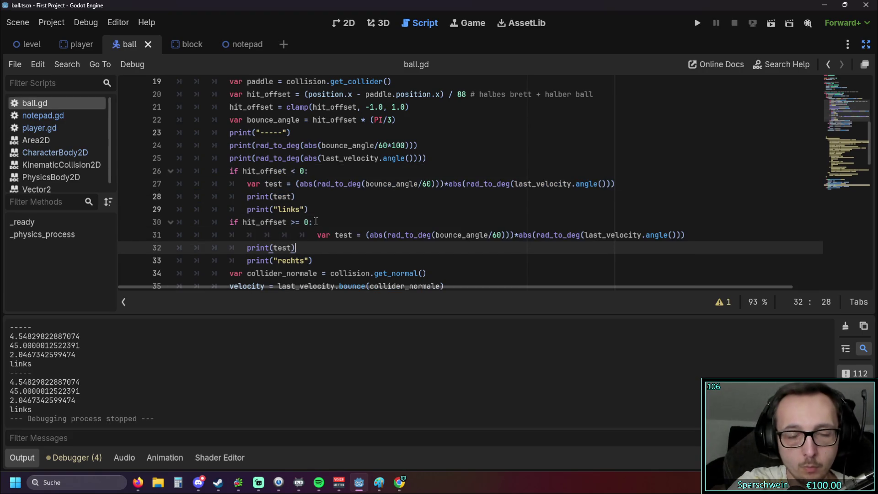
pyautogui.click(317, 235)
pyautogui.press('BackSpace')
pyautogui.press('BackSpace')
pyautogui.press('BackSpace')
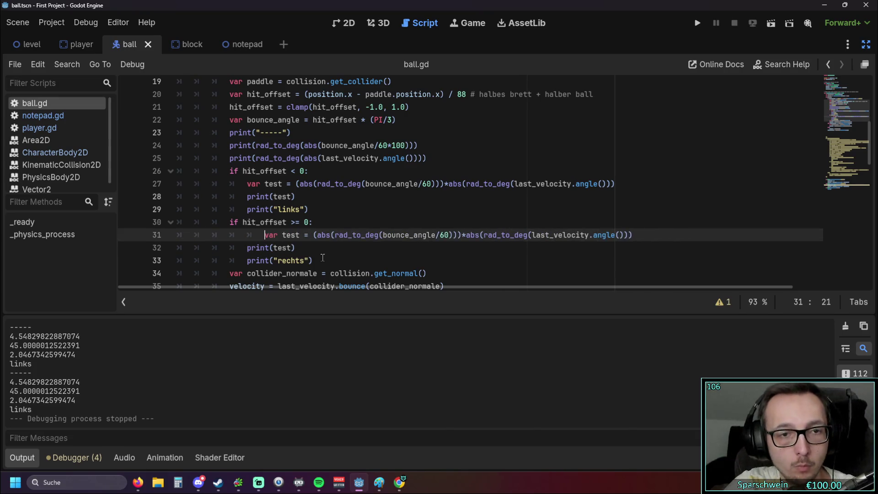
pyautogui.click(339, 262)
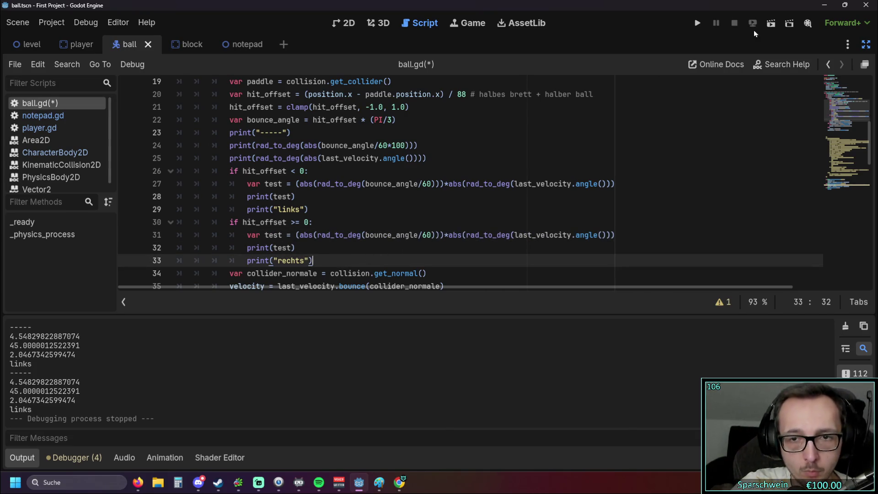
pyautogui.click(700, 24)
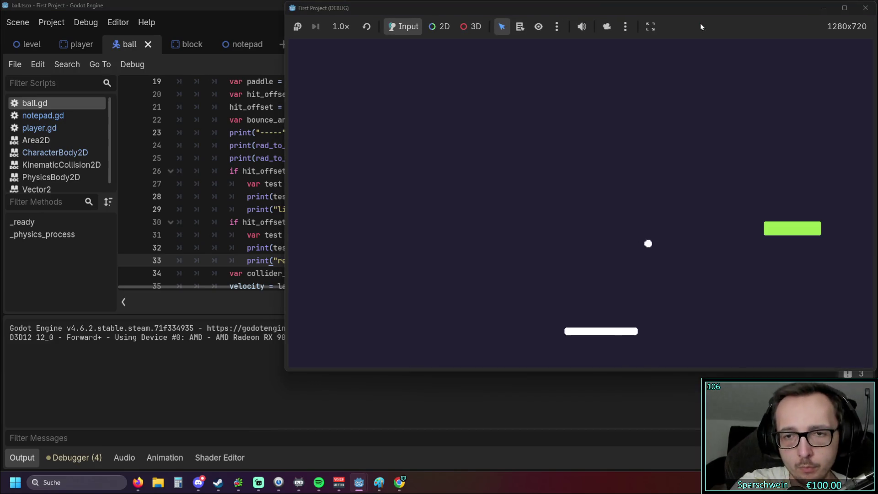
# Hit the ball on both sides of the paddle, logging a test value of 41.933, then stop the game.
pyautogui.press('Right')
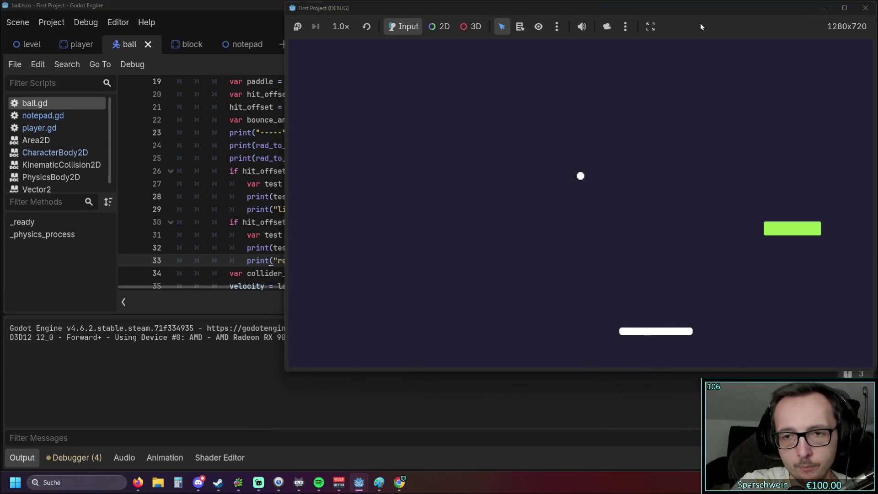
pyautogui.press('Left')
pyautogui.press('Right')
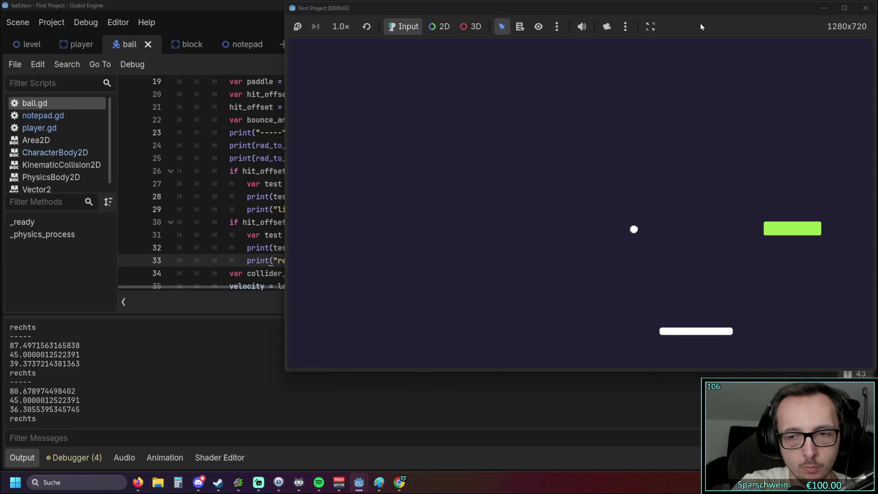
pyautogui.press('Right')
pyautogui.press('Right')
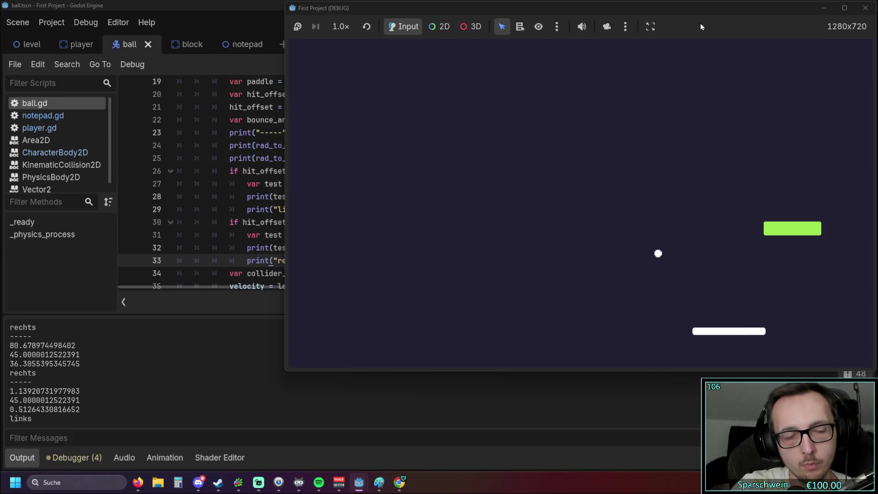
pyautogui.press('Right')
pyautogui.press('Right')
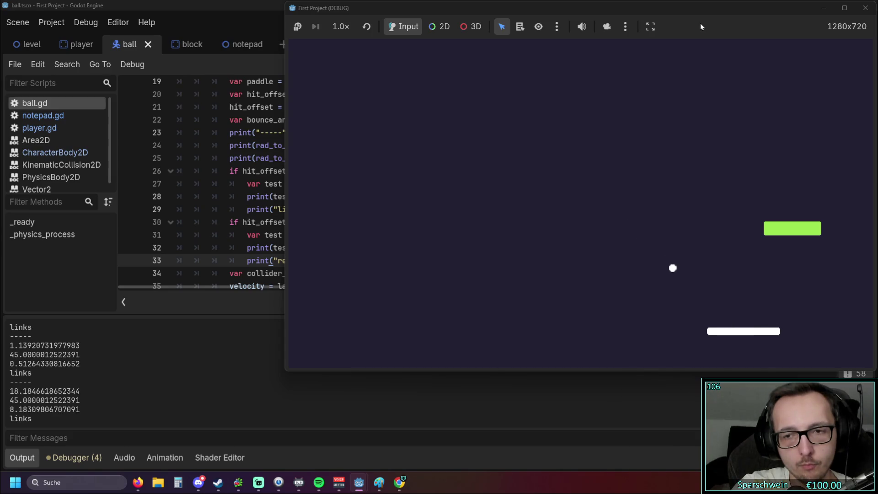
pyautogui.press('Right')
pyautogui.press('Right')
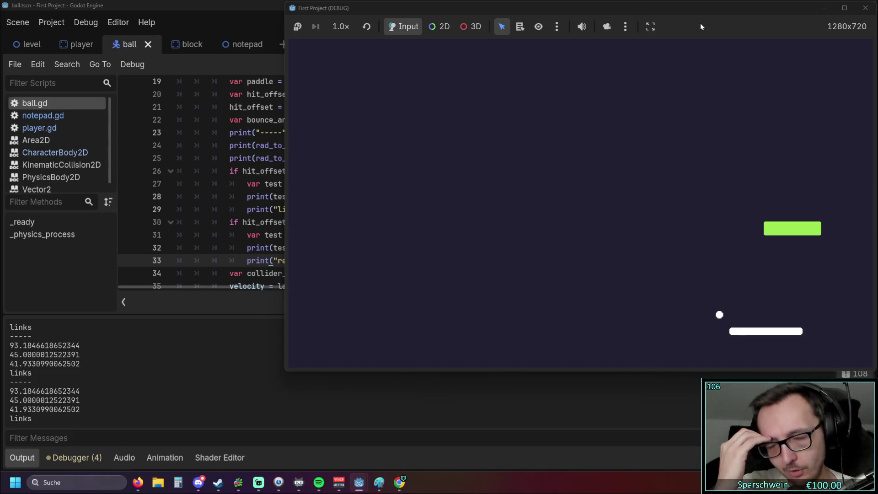
pyautogui.click(866, 8)
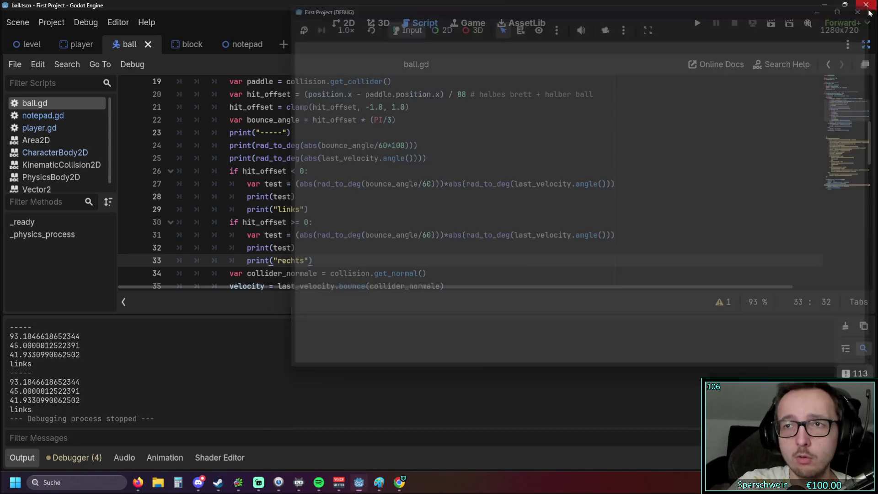
# Rename the test variable on line 27 to p_of_paddle.
pyautogui.click(269, 185)
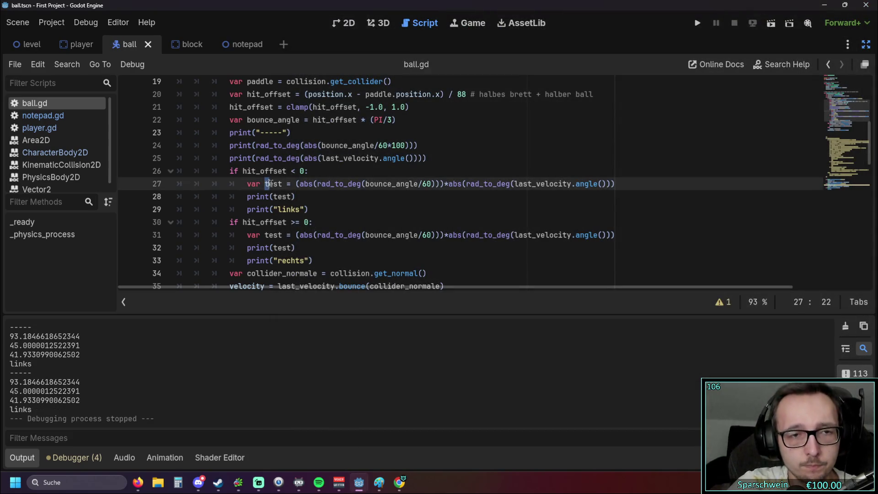
pyautogui.click(315, 210)
pyautogui.doubleClick(274, 184)
pyautogui.write('per')
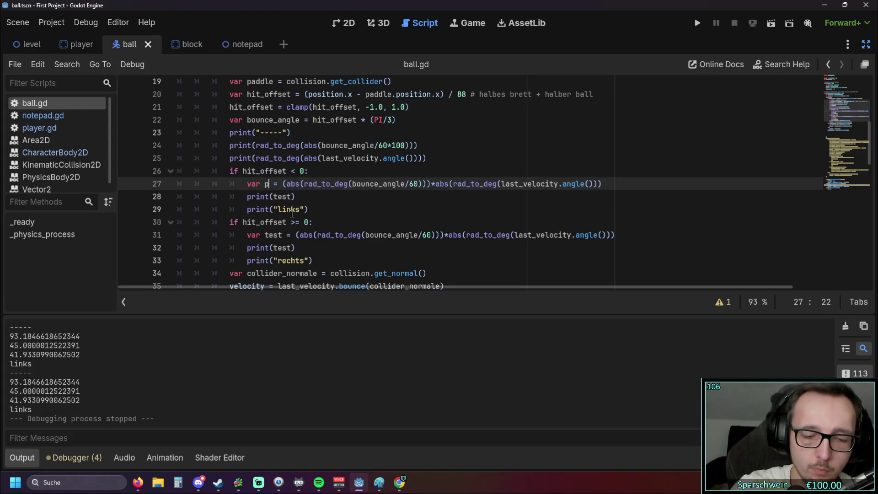
pyautogui.press('BackSpace')
pyautogui.press('BackSpace')
pyautogui.press('BackSpace')
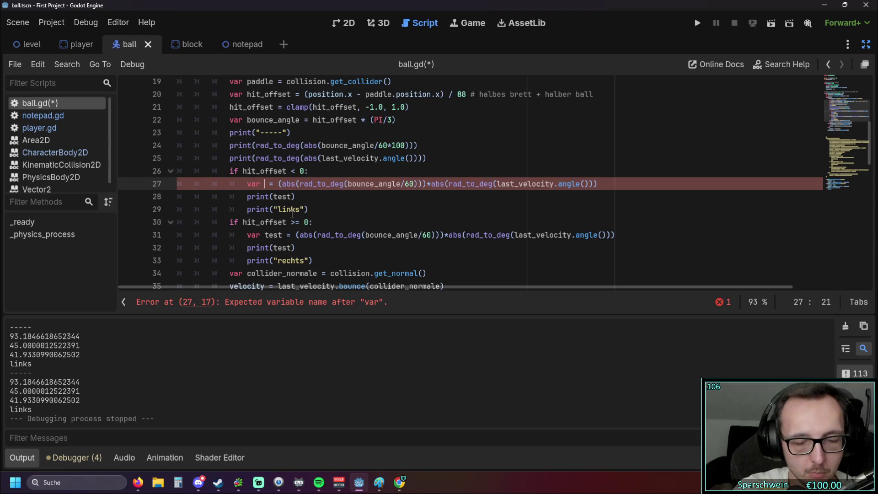
pyautogui.write('p_of')
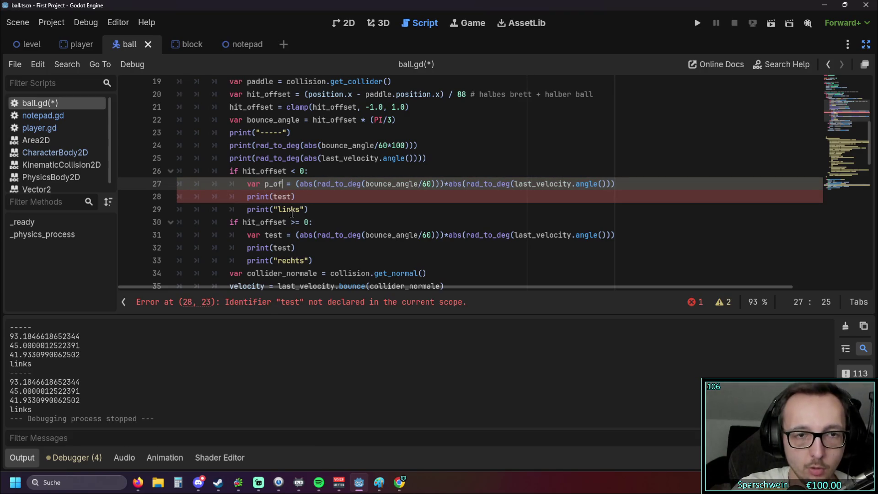
pyautogui.write('_paddle')
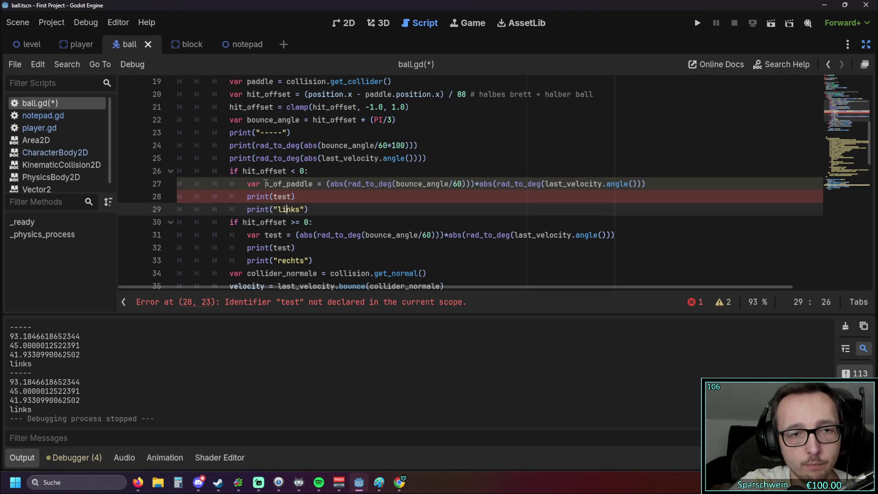
# Replace test with p_of_paddle on lines 28, 31 and 32, then save and run the game.
pyautogui.doubleClick(276, 197)
pyautogui.write('p_of_paddle')
pyautogui.doubleClick(273, 235)
pyautogui.hotkey('ctrl', 'v')
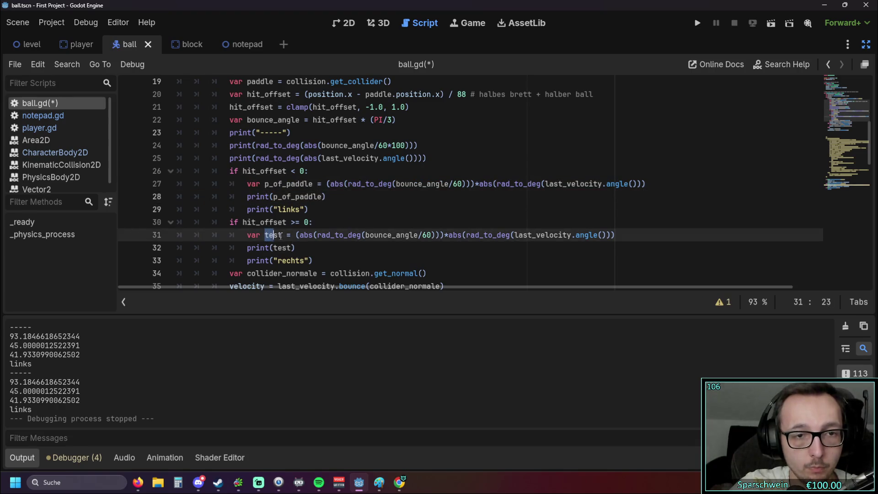
pyautogui.doubleClick(282, 247)
pyautogui.write('p_of_paddle')
pyautogui.click(360, 258)
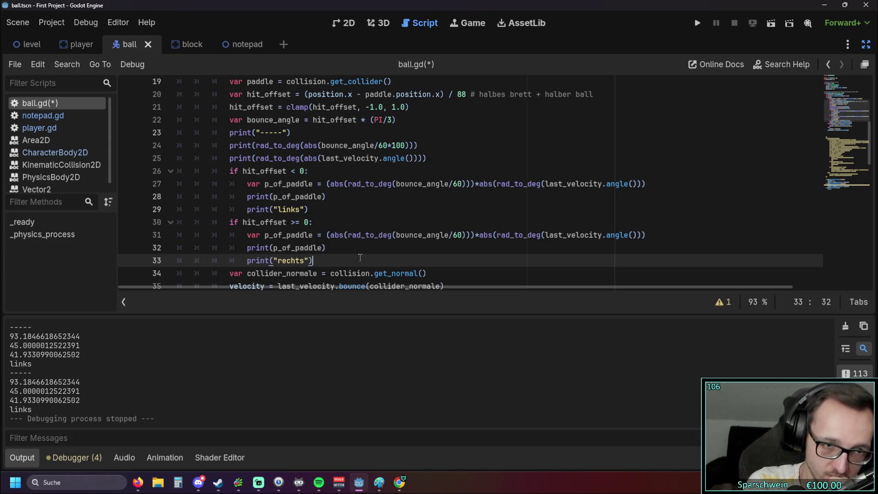
pyautogui.click(771, 23)
# Hit the ball with the paddle's right side, logging p_of_paddle 44.487 and 29.657, then stop the game.
pyautogui.press('Right')
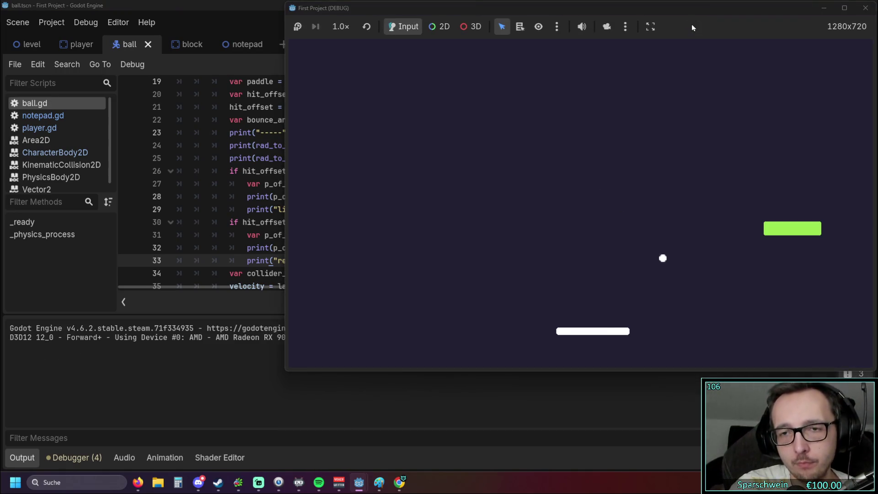
pyautogui.press('Right')
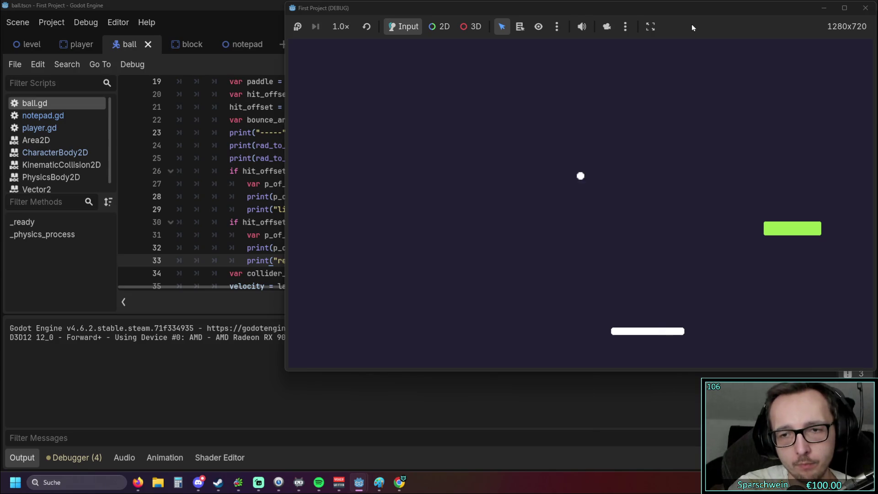
pyautogui.press('Right')
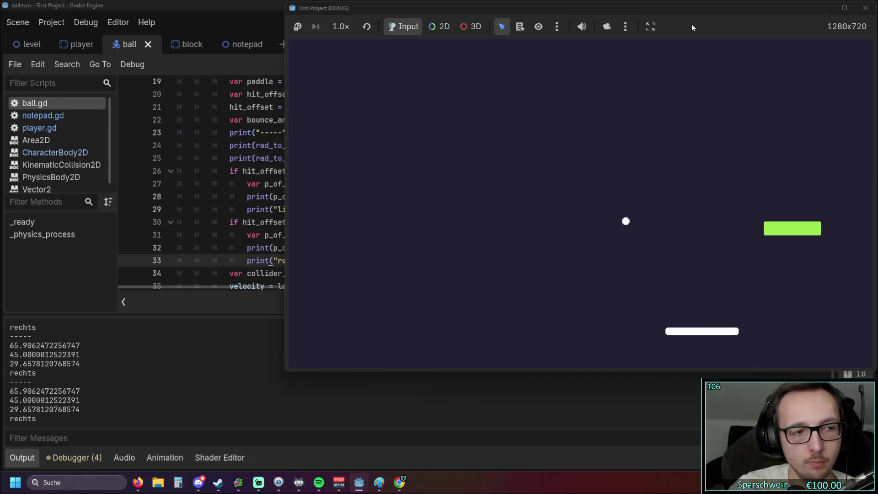
pyautogui.click(866, 8)
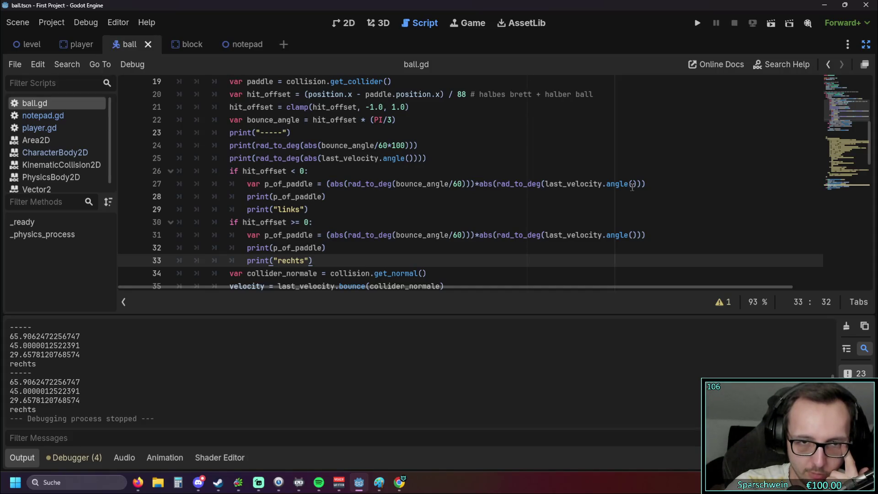
# Insert a blank line after print(p_of_paddle) in the links branch.
pyautogui.click(658, 185)
pyautogui.press('Return')
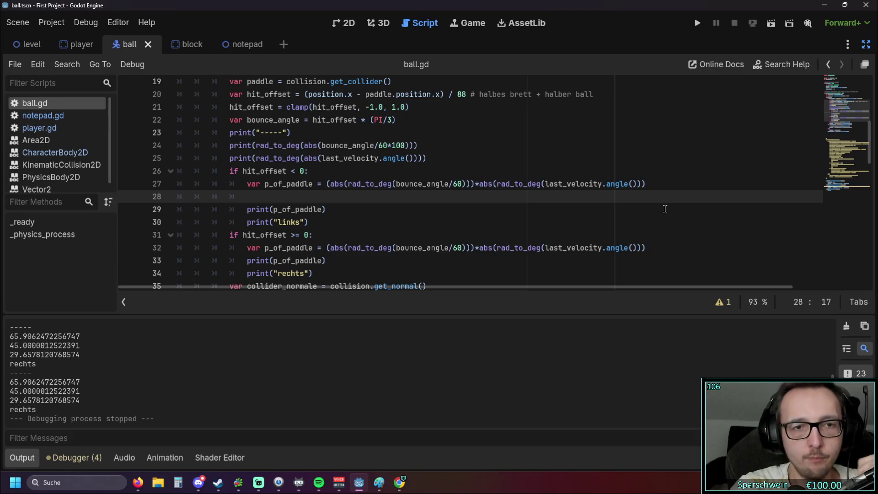
pyautogui.press('BackSpace')
pyautogui.press('BackSpace')
pyautogui.press('BackSpace')
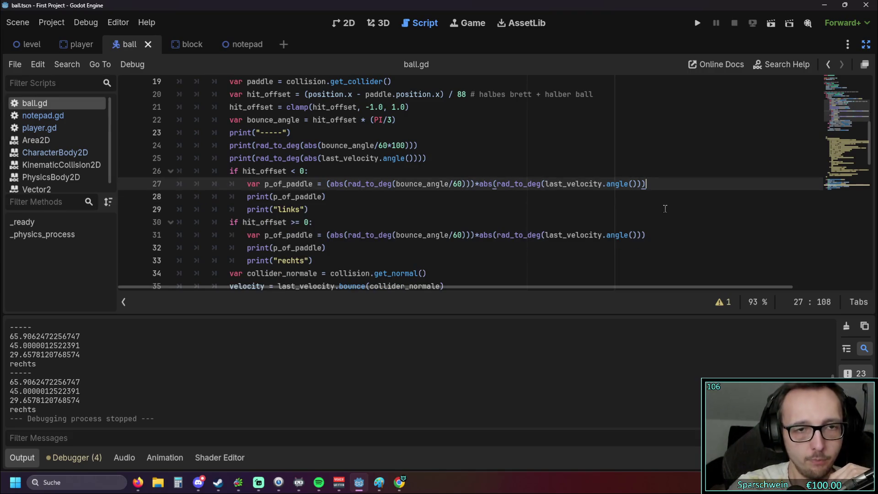
pyautogui.click(332, 197)
pyautogui.press('Return')
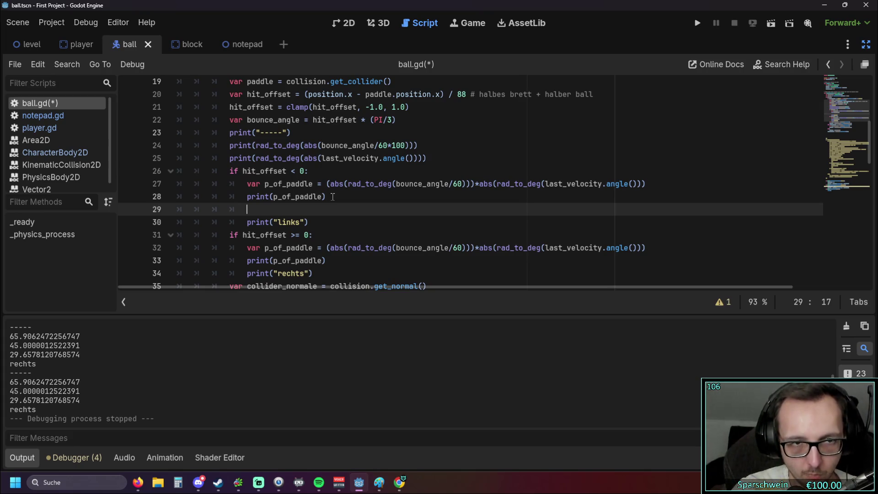
pyautogui.scroll(2, 329, 196)
pyautogui.scroll(-2, 327, 195)
pyautogui.scroll(-1, 324, 193)
pyautogui.scroll(-1, 324, 193)
pyautogui.scroll(1, 327, 196)
pyautogui.scroll(-1, 331, 203)
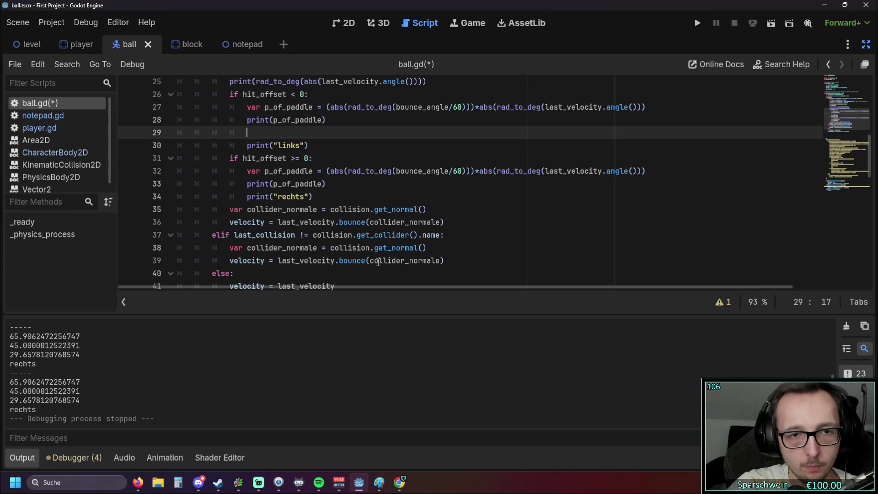
pyautogui.scroll(1, 358, 259)
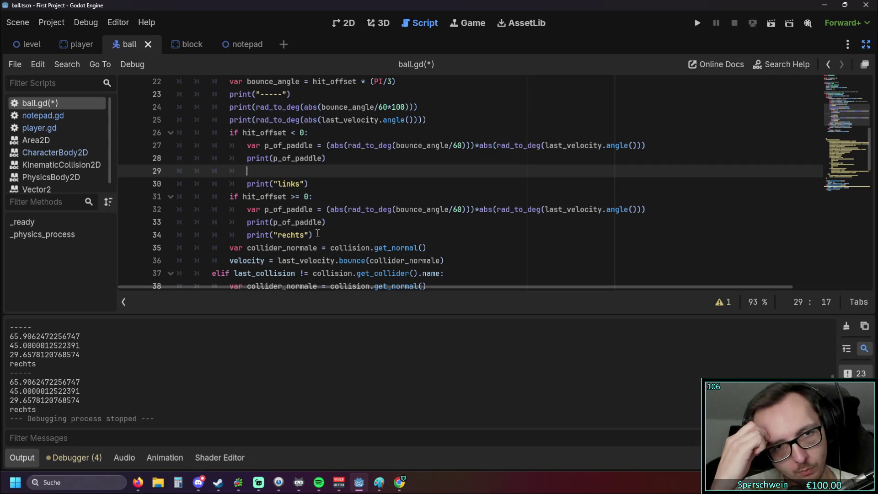
# Insert a blank line after print(p_of_paddle) in the rechts branch.
pyautogui.click(321, 223)
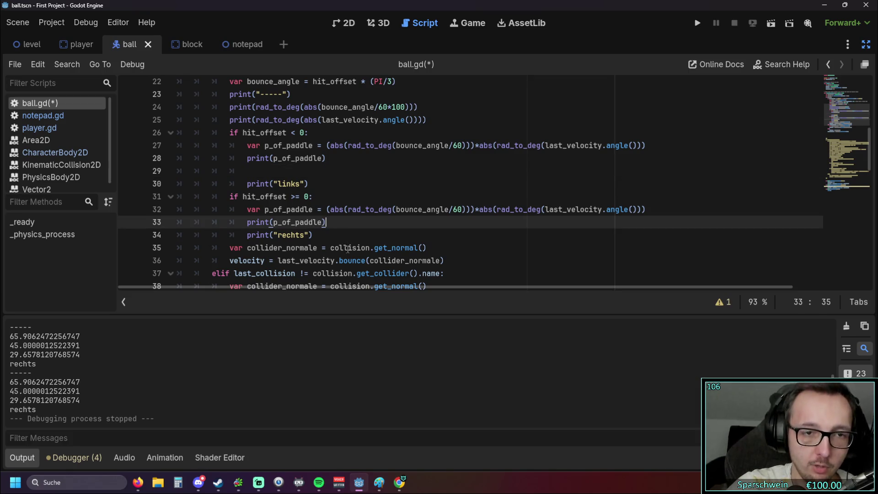
pyautogui.press('Return')
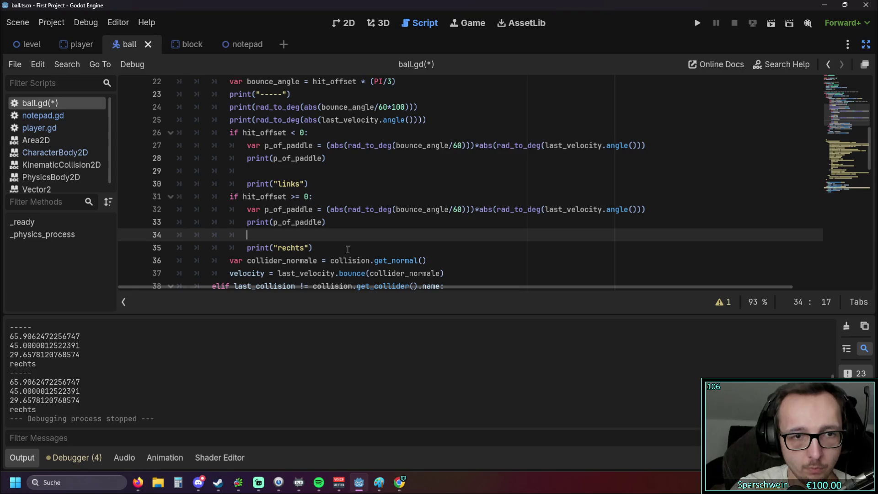
pyautogui.scroll(-1, 328, 227)
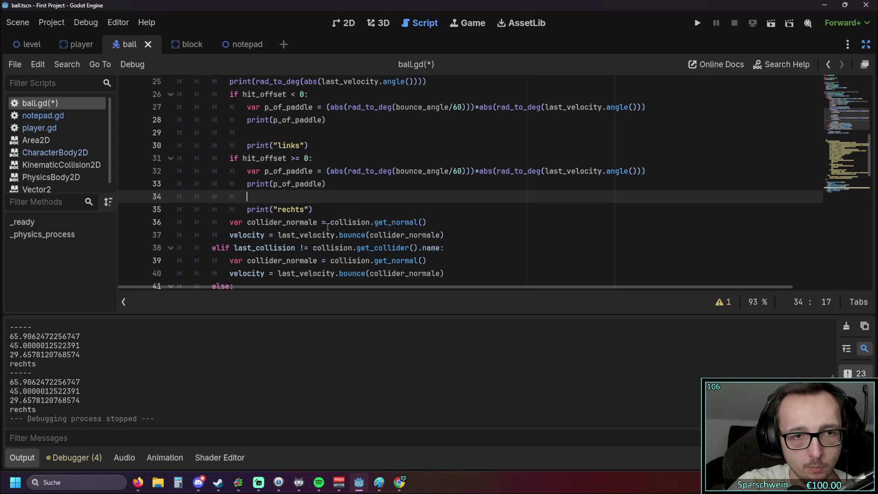
pyautogui.scroll(2, 328, 227)
pyautogui.scroll(-1, 327, 228)
pyautogui.scroll(-1, 327, 228)
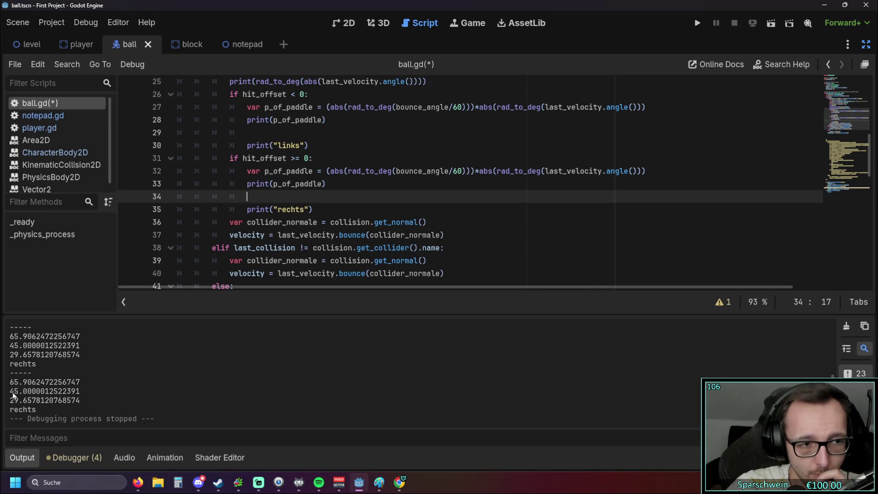
pyautogui.scroll(3, 263, 215)
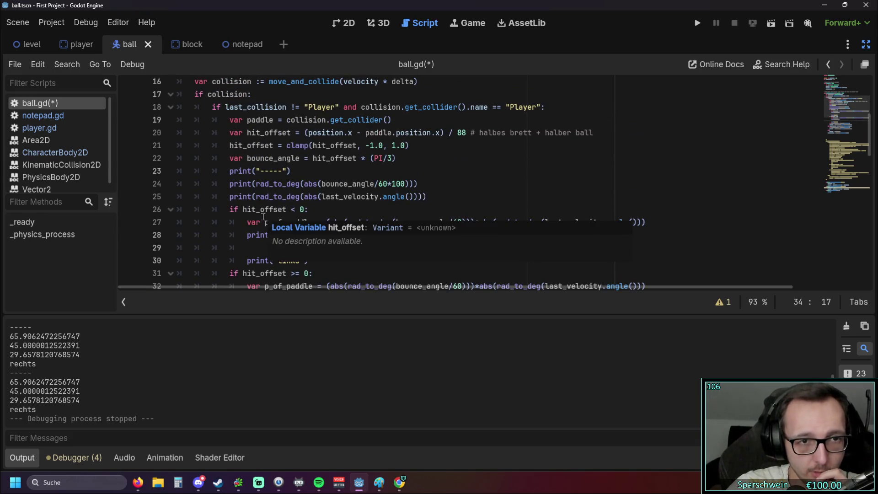
pyautogui.scroll(-4, 324, 198)
# Copy the word last_velocity from the bounce line and return to blank line 29.
pyautogui.doubleClick(332, 197)
pyautogui.moveTo(332, 197); pyautogui.dragTo(335, 197)
pyautogui.scroll(2, 361, 201)
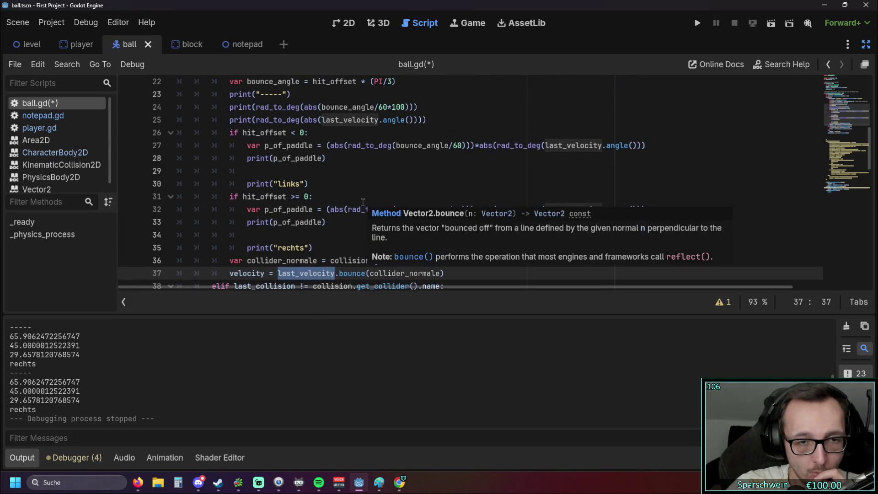
pyautogui.click(342, 197)
pyautogui.click(270, 172)
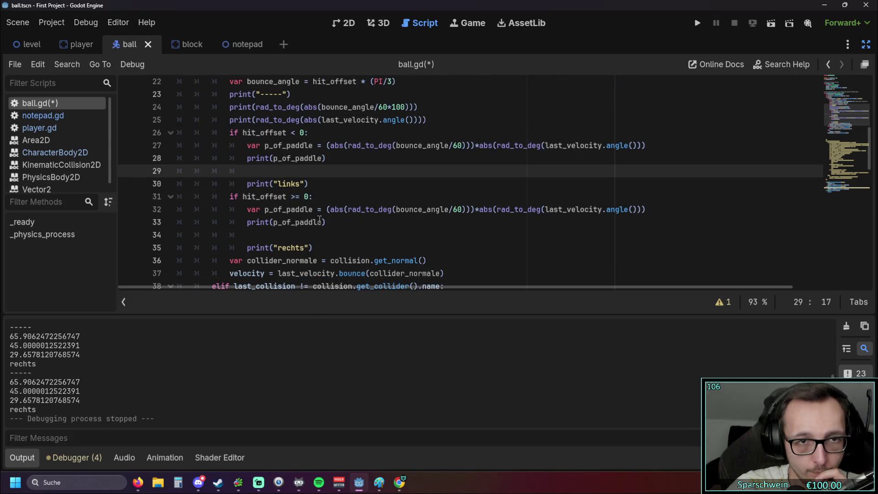
pyautogui.moveTo(279, 274); pyautogui.dragTo(335, 274)
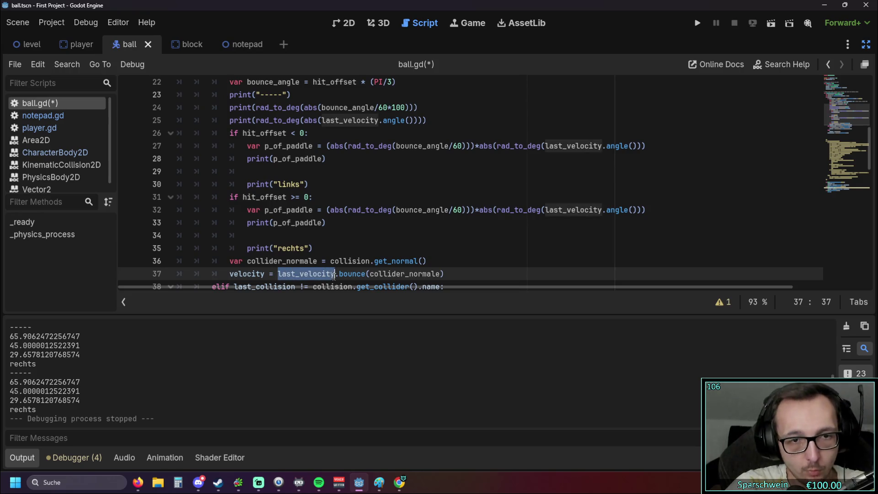
pyautogui.hotkey('ctrl', 'c')
pyautogui.click(280, 176)
# Write last_velocity * (p_of_paddle*0.4) on line 29 in the links branch.
pyautogui.hotkey('ctrl', 'v')
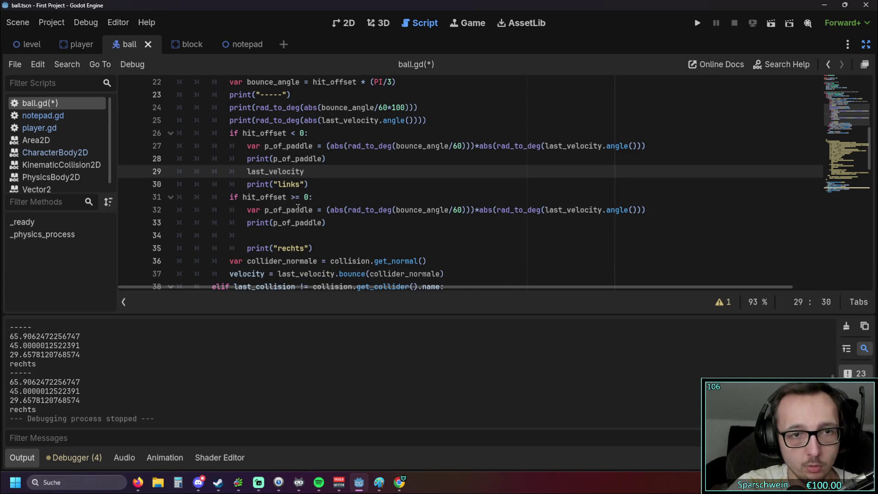
pyautogui.scroll(2, 298, 209)
pyautogui.scroll(-2, 301, 215)
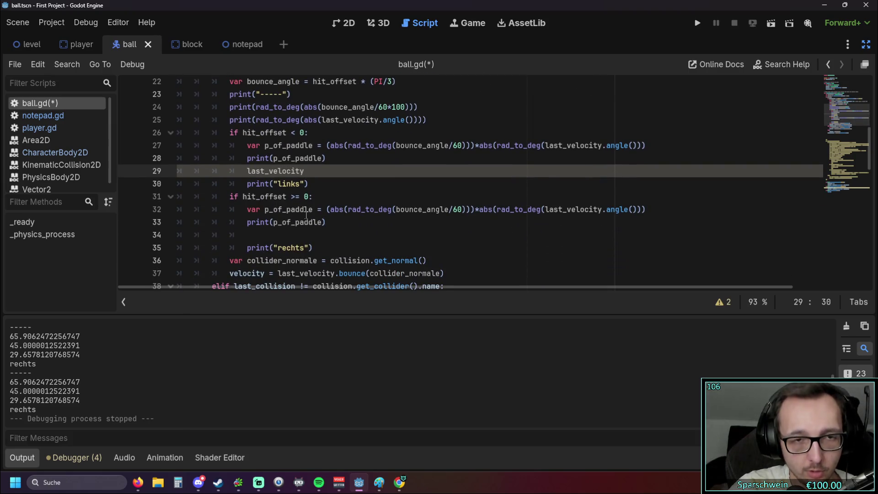
pyautogui.write('*')
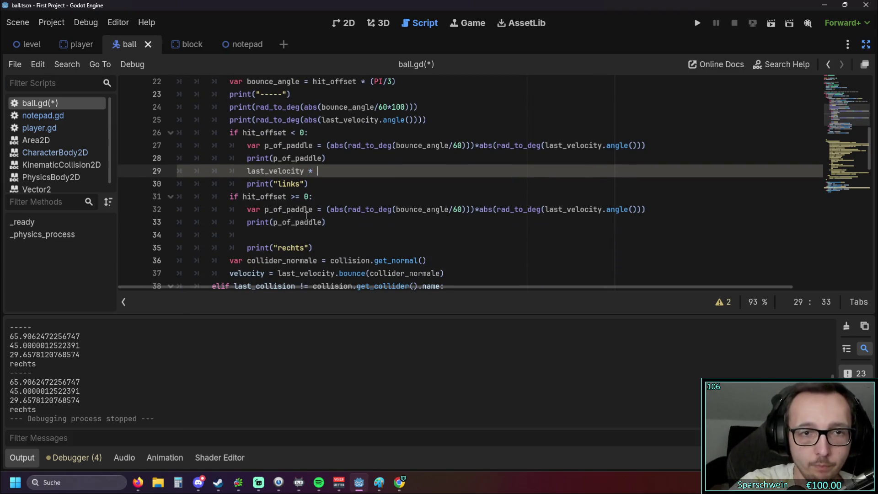
pyautogui.scroll(1, 307, 215)
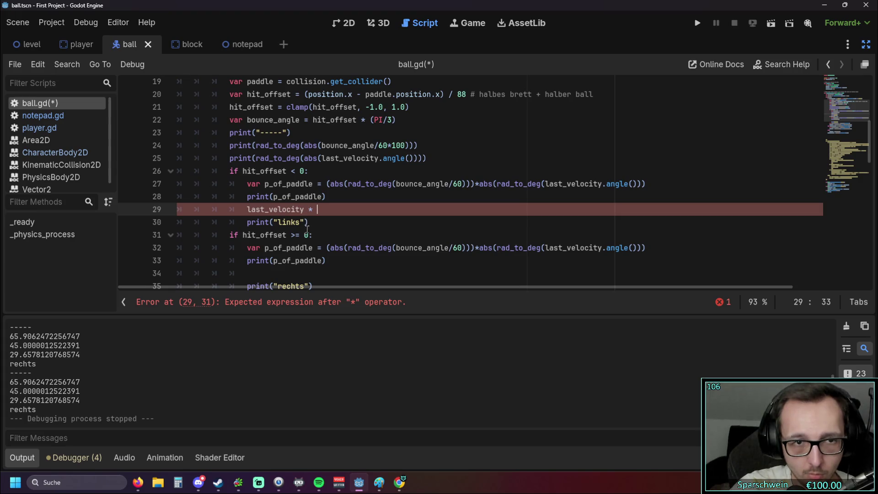
pyautogui.write('p_')
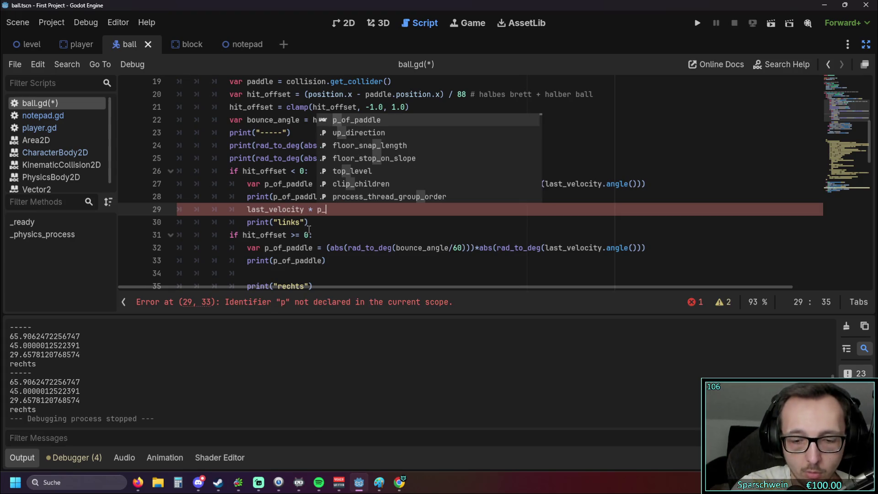
pyautogui.write('of')
pyautogui.press('Return')
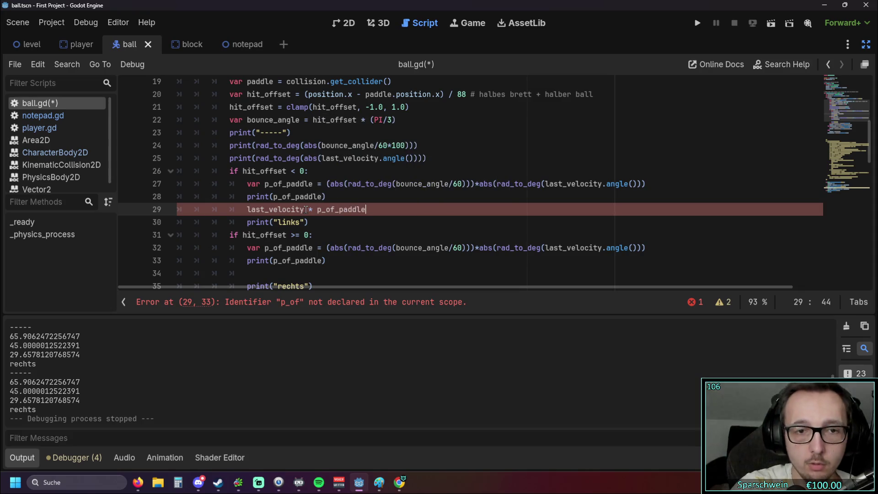
pyautogui.press('Left')
pyautogui.press('Left')
pyautogui.press('Left')
pyautogui.write('(')
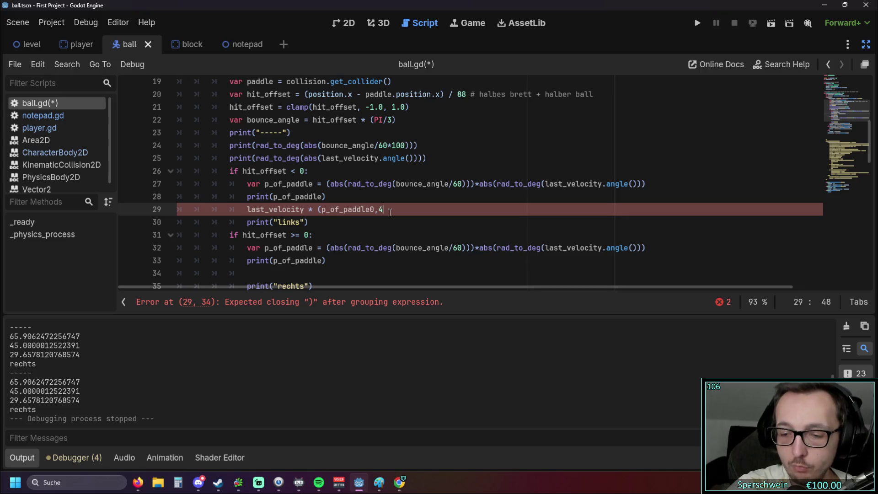
pyautogui.click(374, 209)
pyautogui.write(')')
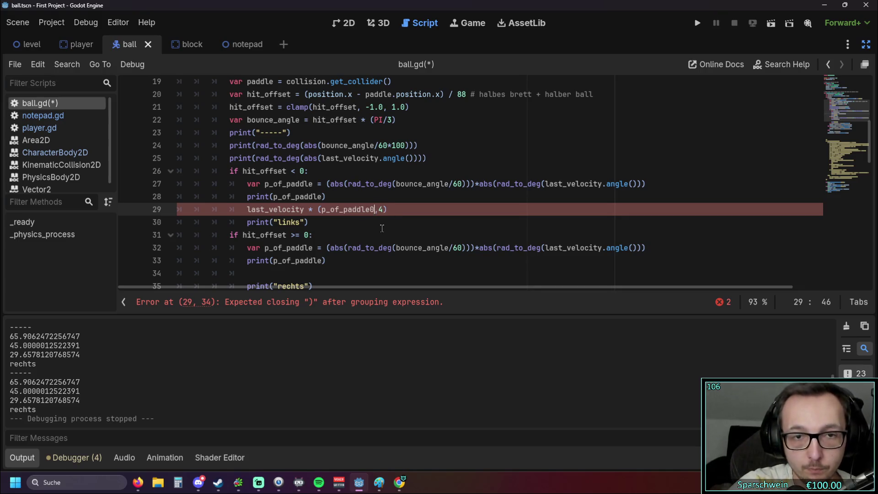
pyautogui.write('*')
pyautogui.press('BackSpace')
pyautogui.write('.')
pyautogui.click(377, 223)
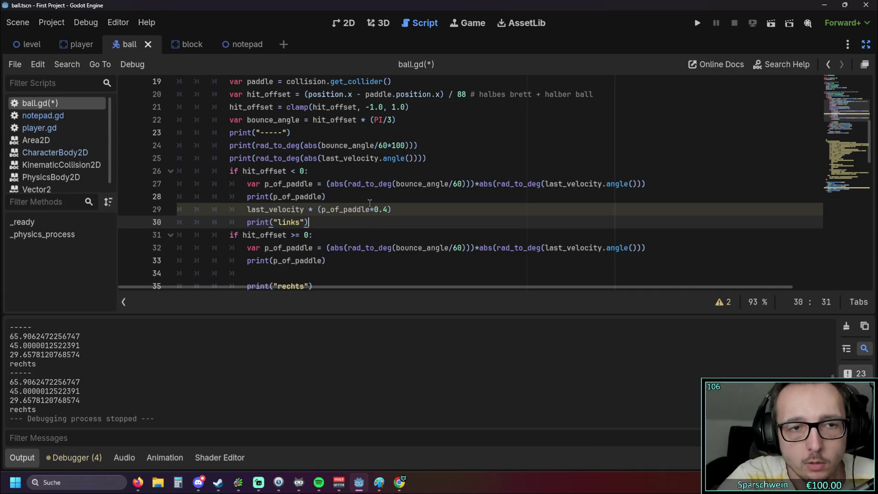
# Copy that expression onto line 34 in the rechts branch and run the game.
pyautogui.scroll(-1, 305, 246)
pyautogui.moveTo(397, 174)
pyautogui.mouseDown()
pyautogui.moveTo(293, 183)
pyautogui.moveTo(247, 171)
pyautogui.mouseUp()
pyautogui.click(271, 236)
pyautogui.hotkey('ctrl', 'v')
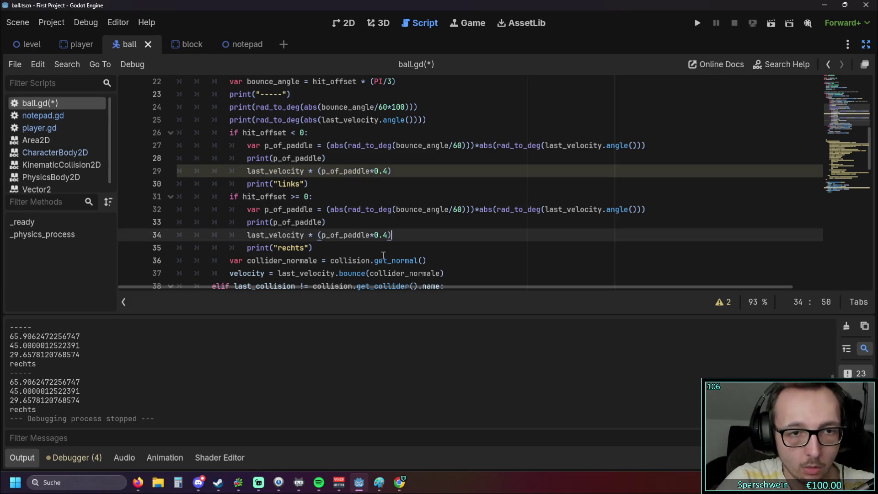
pyautogui.press('Down')
pyautogui.click(697, 24)
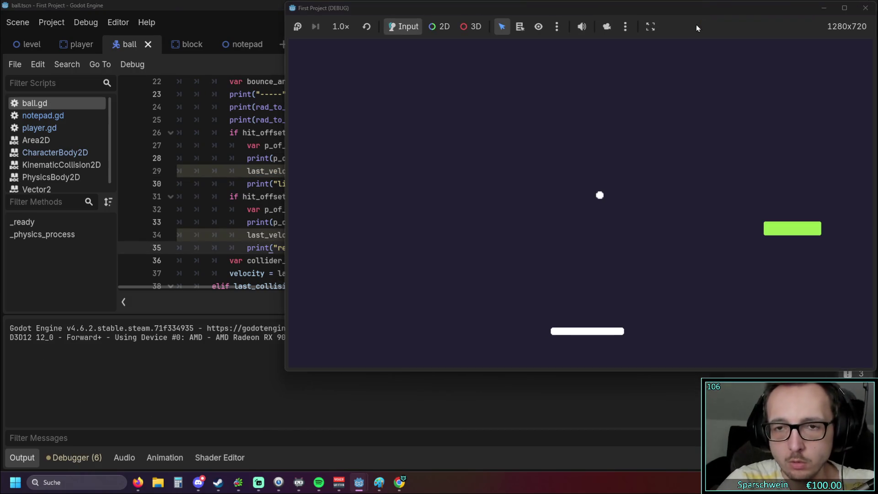
# Steer the paddle right to bounce the ball, logging angles like 37.84 and 10.23, then close the game.
pyautogui.press('Right')
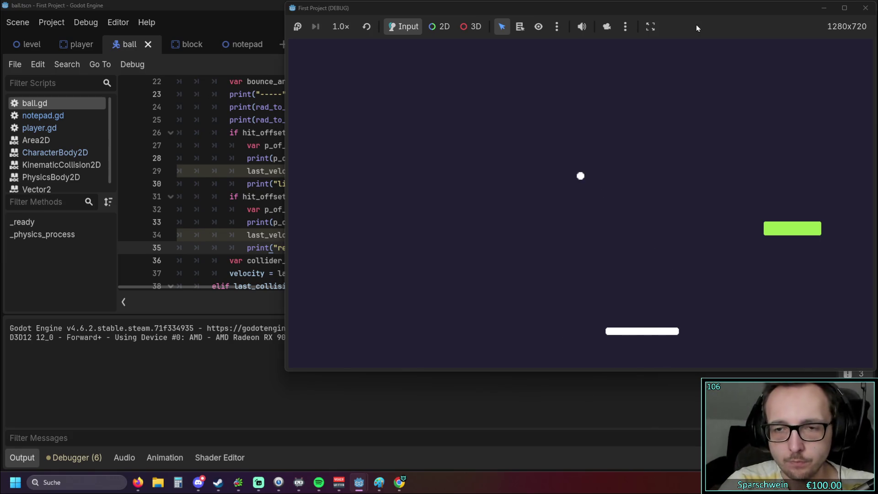
pyautogui.press('Right')
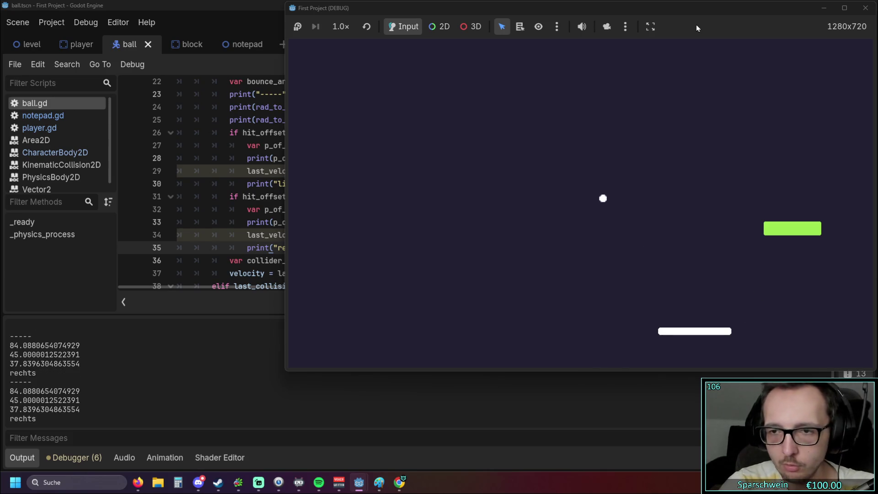
pyautogui.press('Right')
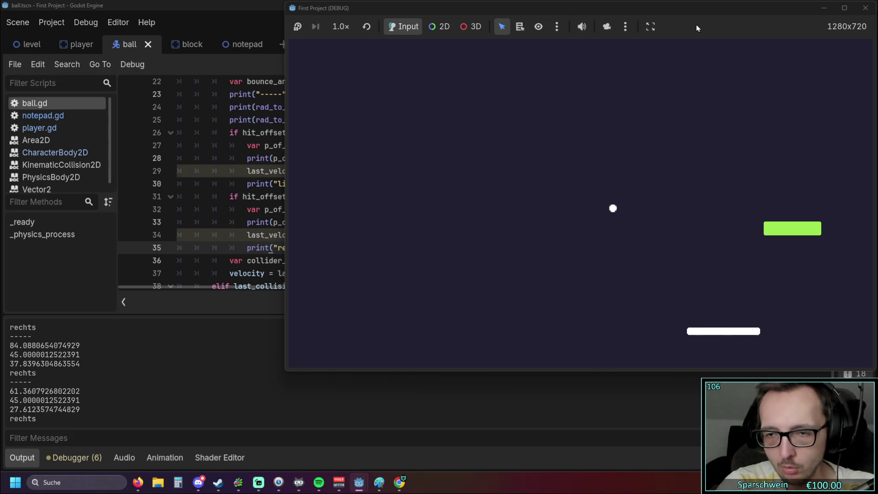
pyautogui.press('Right')
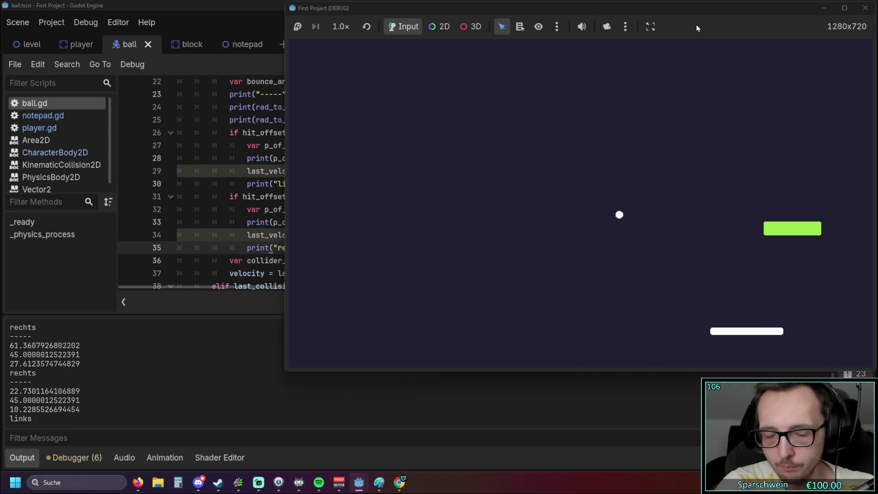
pyautogui.press('Right')
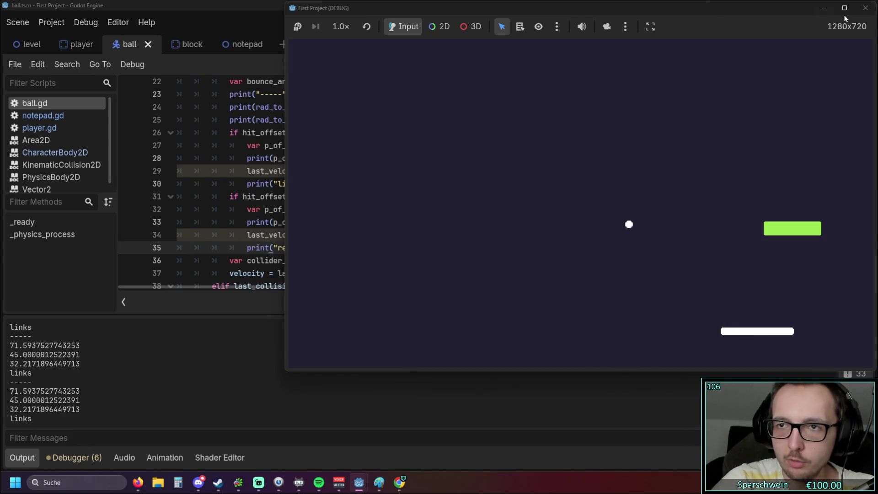
pyautogui.click(866, 8)
pyautogui.click(314, 236)
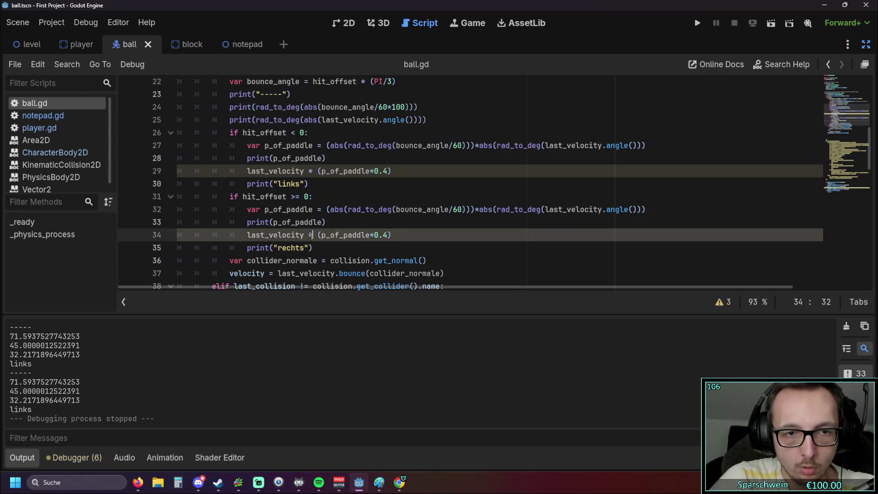
# Change the multiply sign to plus in the last_velocity lines 34 and 29.
pyautogui.press('BackSpace')
pyautogui.write('+')
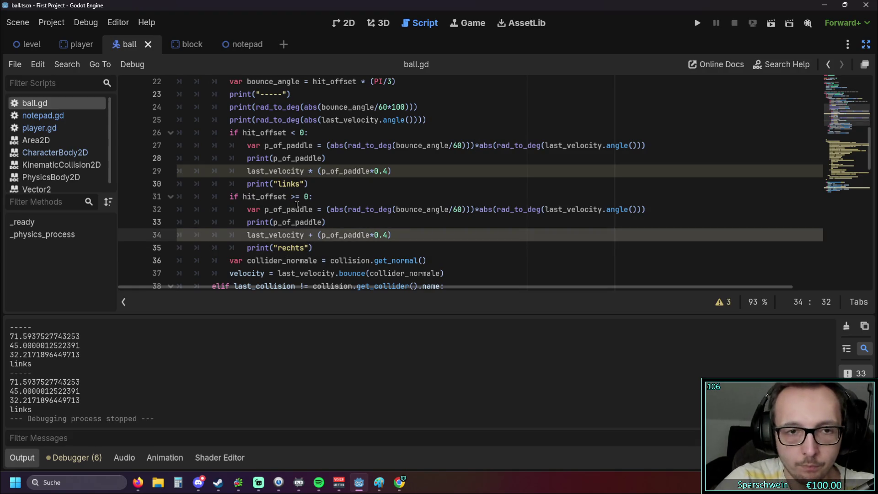
pyautogui.click(310, 172)
pyautogui.write('+')
pyautogui.click(366, 183)
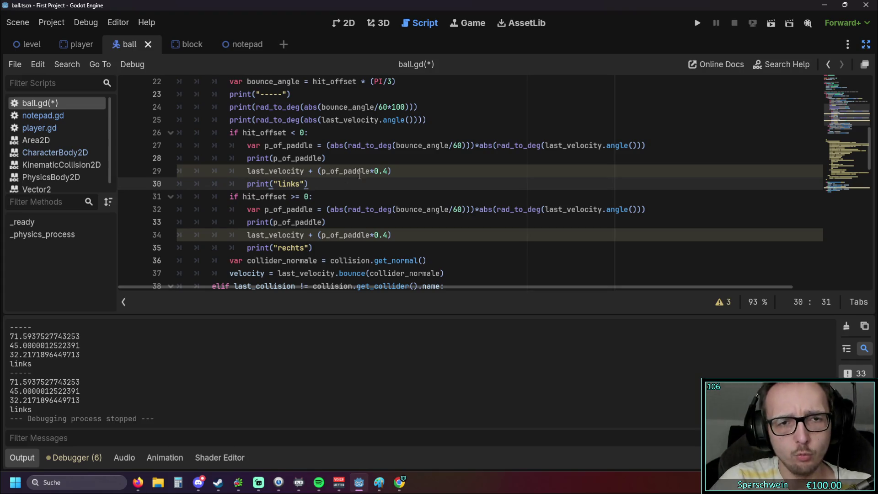
# Save and rerun the game, steering the paddle right until it halts on line 34's Vector2-plus-float error.
pyautogui.press('F5')
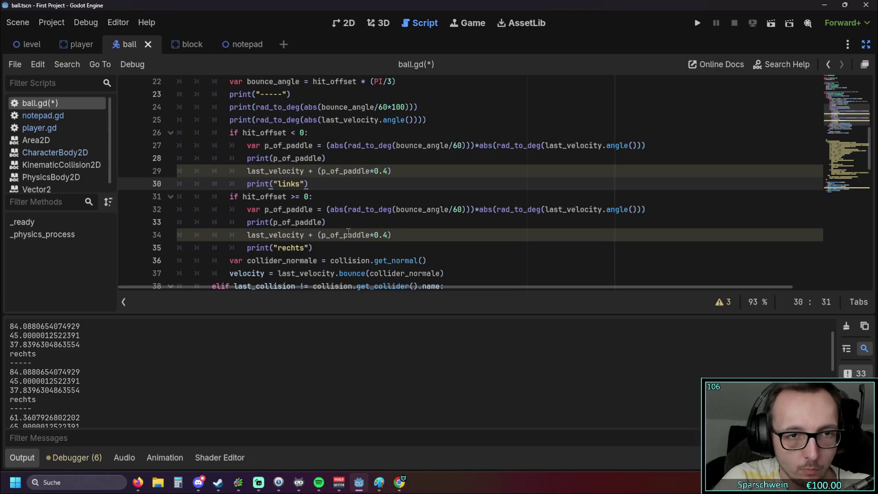
pyautogui.click(695, 21)
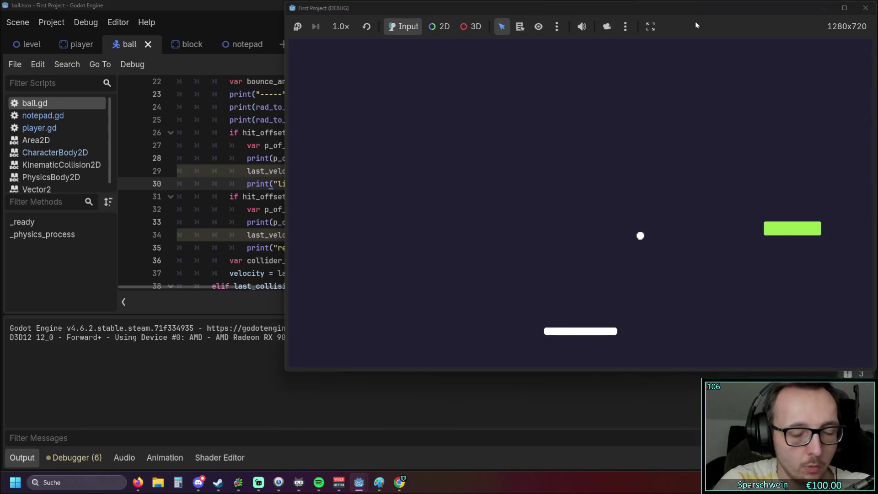
pyautogui.press('Right')
pyautogui.press('Right')
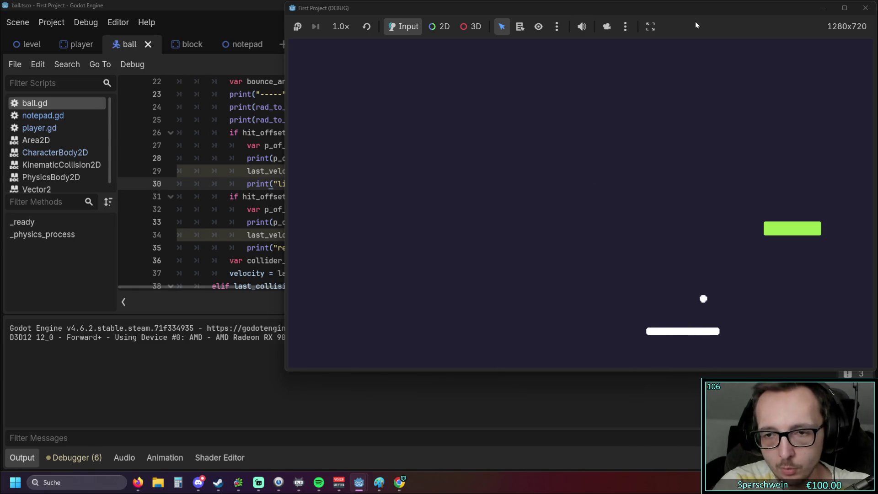
pyautogui.press('Right')
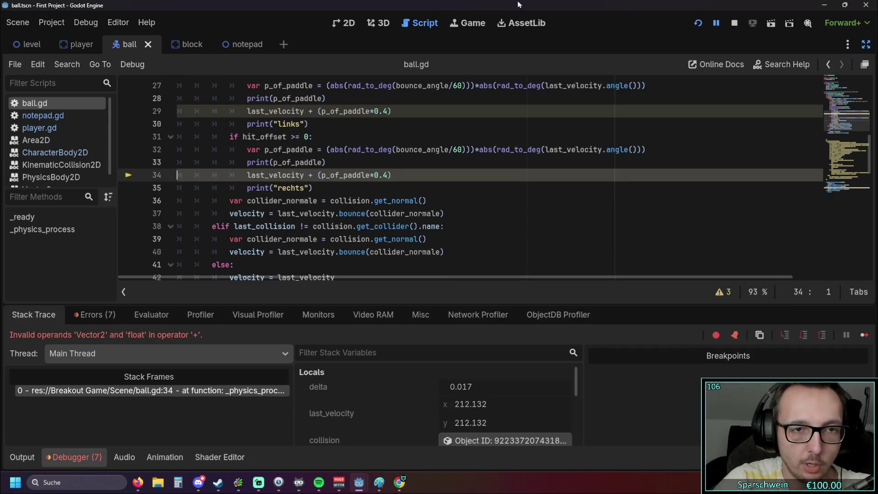
# Comment out the last_velocity lines 34 and 29 with Ctrl+K.
pyautogui.scroll(1, 319, 201)
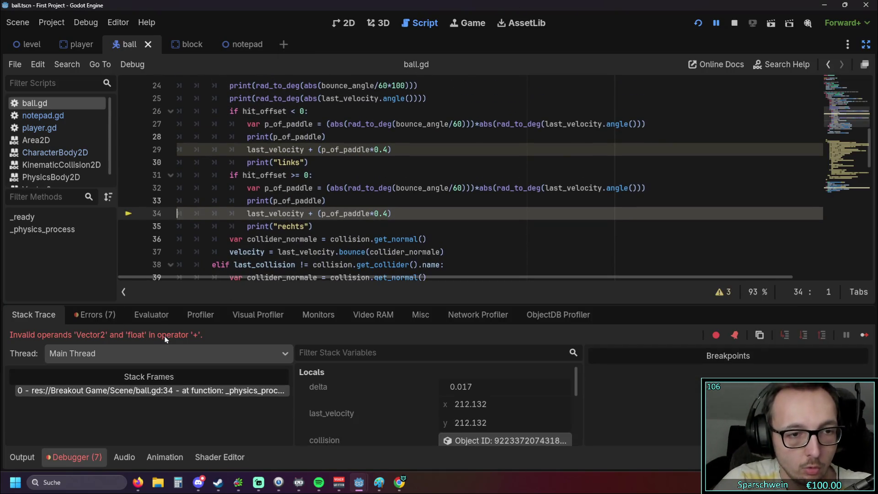
pyautogui.click(311, 149)
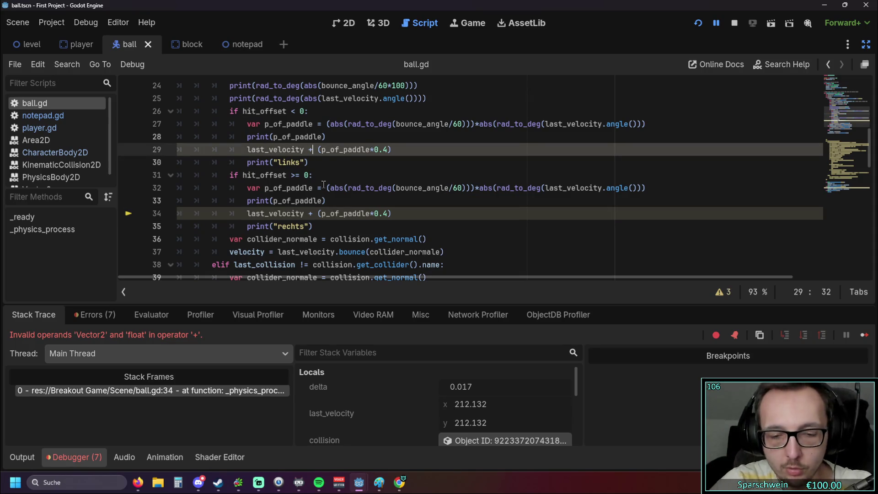
pyautogui.click(249, 214)
pyautogui.moveTo(249, 215)
pyautogui.hotkey('ctrl', 'k')
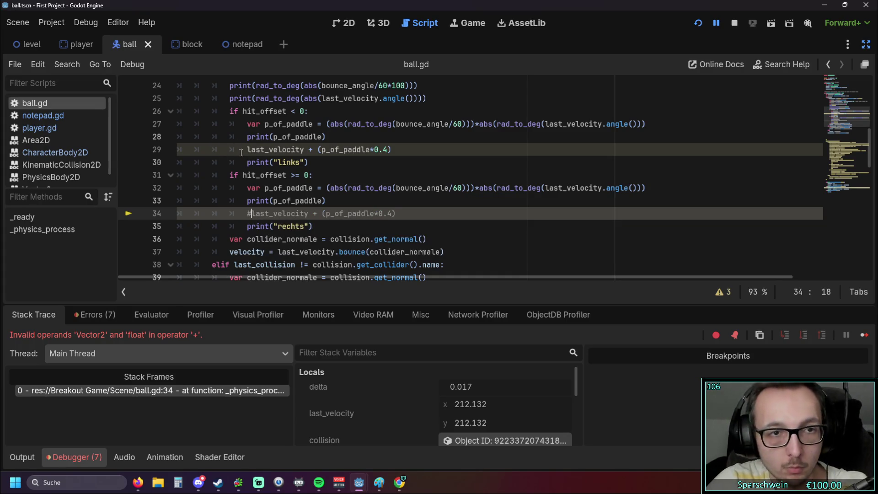
pyautogui.click(248, 150)
pyautogui.hotkey('ctrl', 'k')
# Rerun the game with the adjustments disabled, printing rechts values like 87.497, then stop it.
pyautogui.click(426, 188)
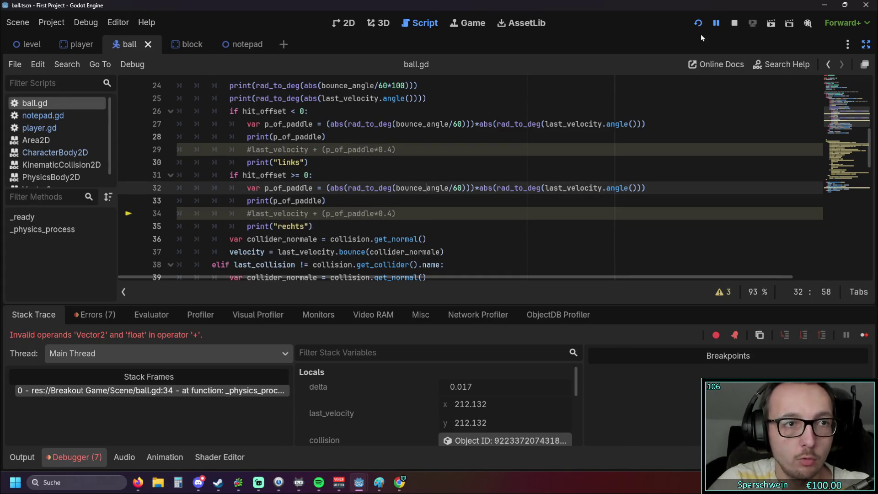
pyautogui.click(698, 23)
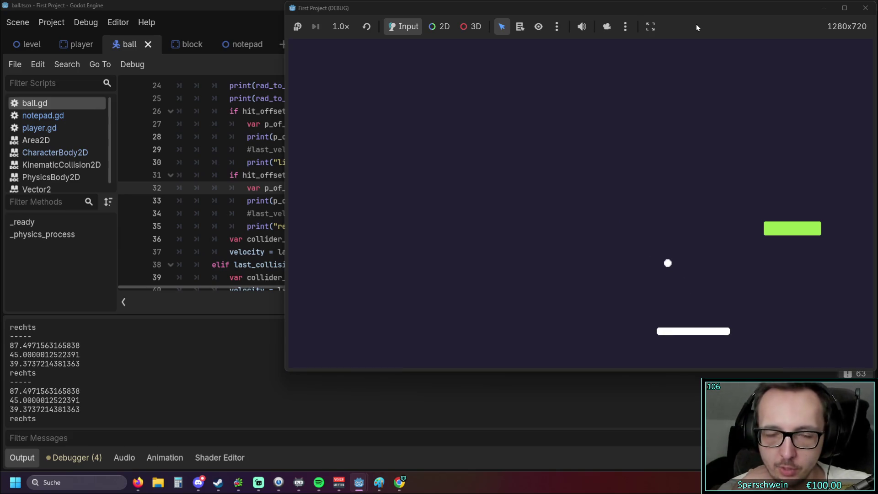
pyautogui.click(865, 7)
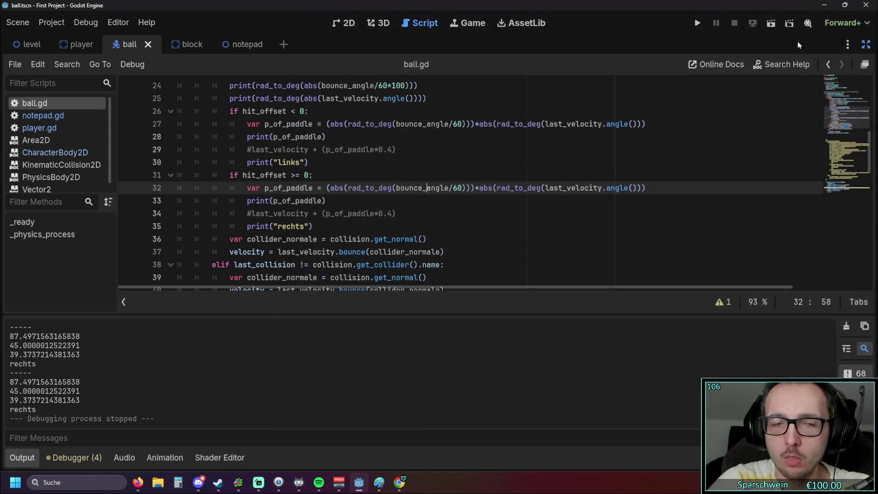
# Review the script around line 34, highlighting every use of bounce_angle.
pyautogui.click(360, 198)
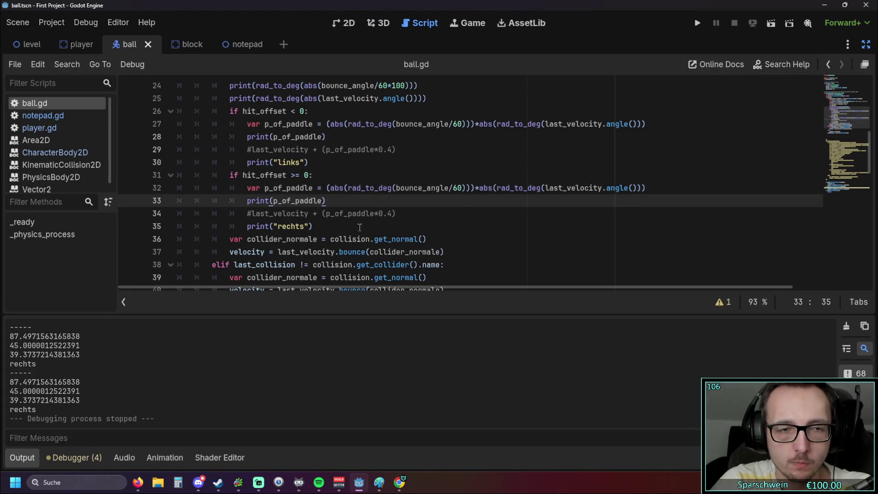
pyautogui.scroll(-1, 336, 211)
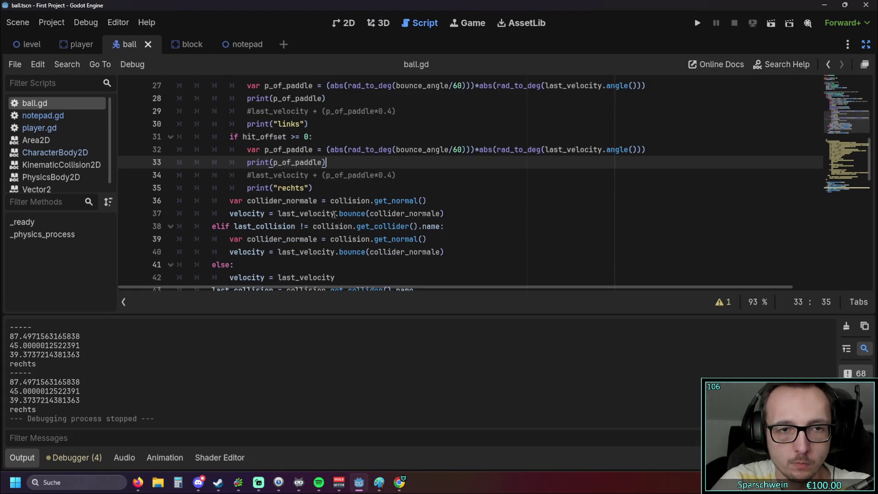
pyautogui.click(252, 176)
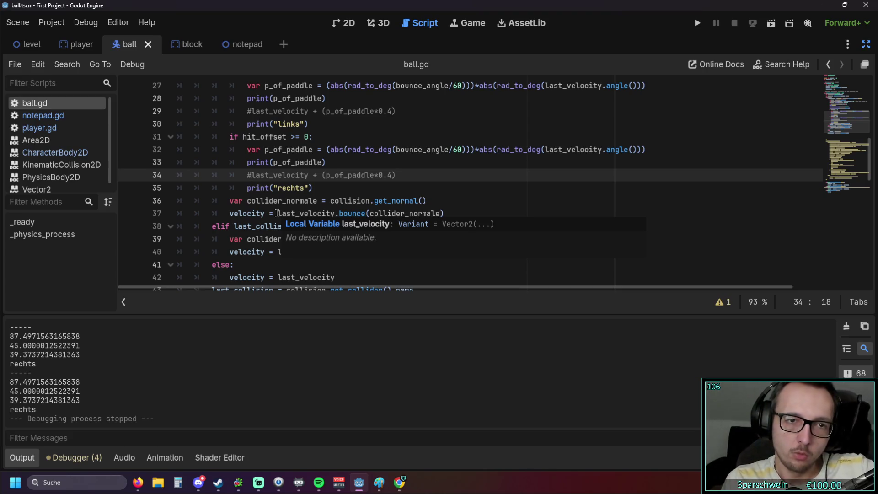
pyautogui.scroll(2, 247, 195)
pyautogui.scroll(-1, 275, 202)
pyautogui.scroll(1, 275, 178)
pyautogui.scroll(1, 276, 177)
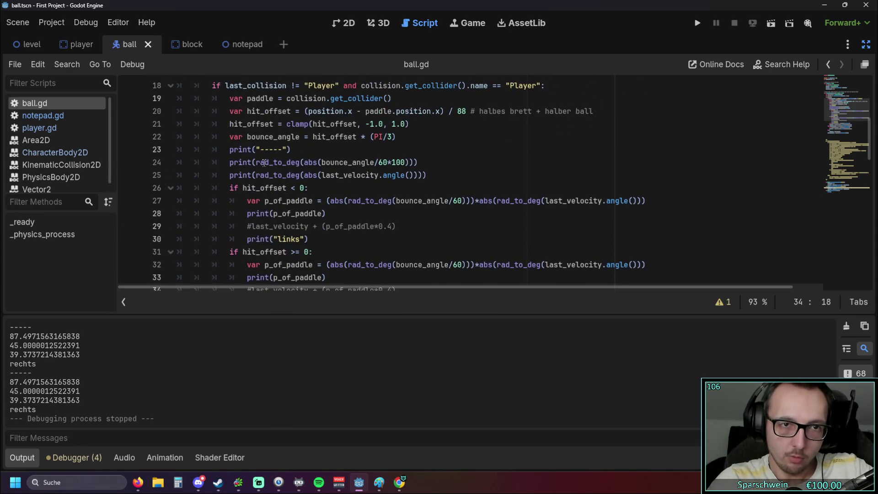
pyautogui.doubleClick(248, 135)
pyautogui.scroll(-2, 320, 193)
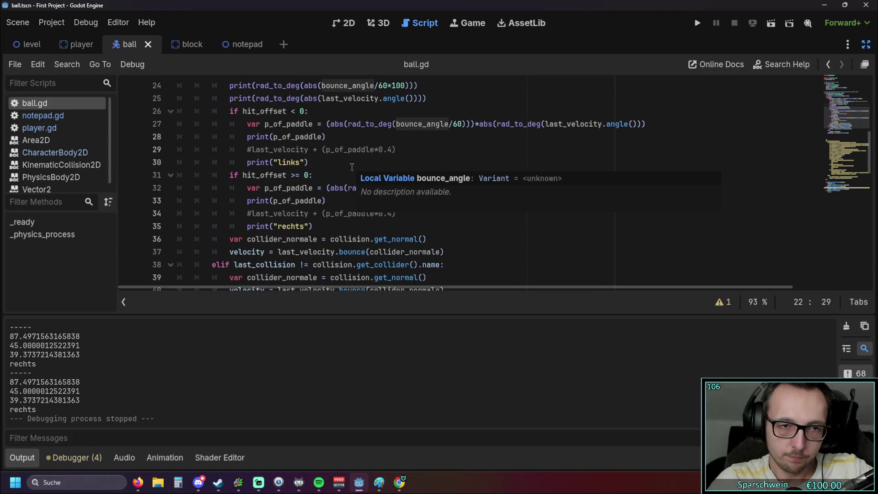
# Uncomment the last_velocity lines 34 and 29, then rerun the game until it halts on line 34.
pyautogui.click(253, 213)
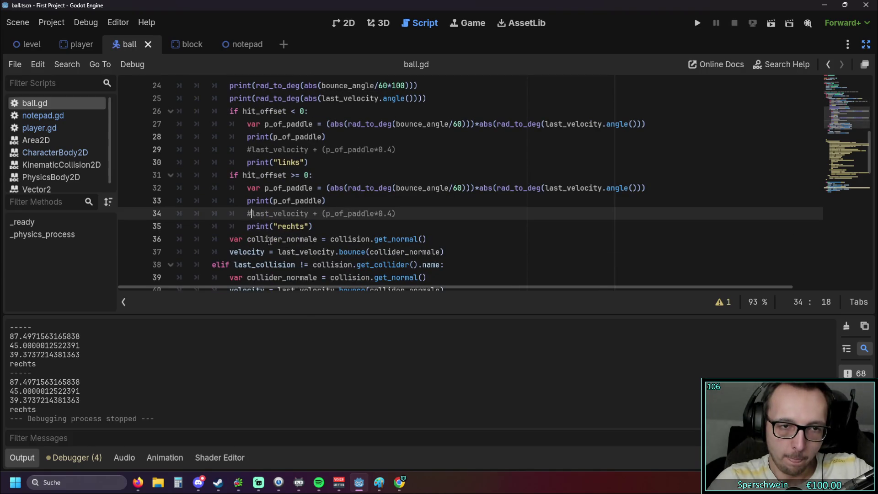
pyautogui.press('BackSpace')
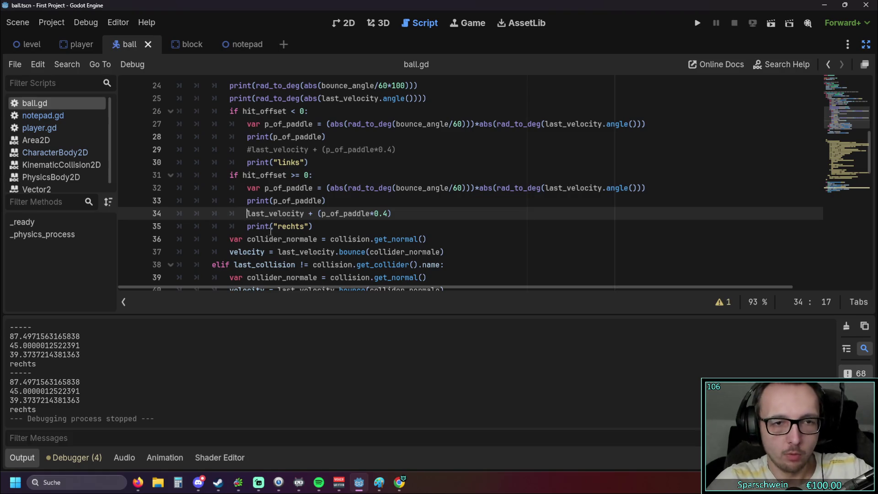
pyautogui.press('Down')
pyautogui.press('End')
pyautogui.scroll(-1, 339, 243)
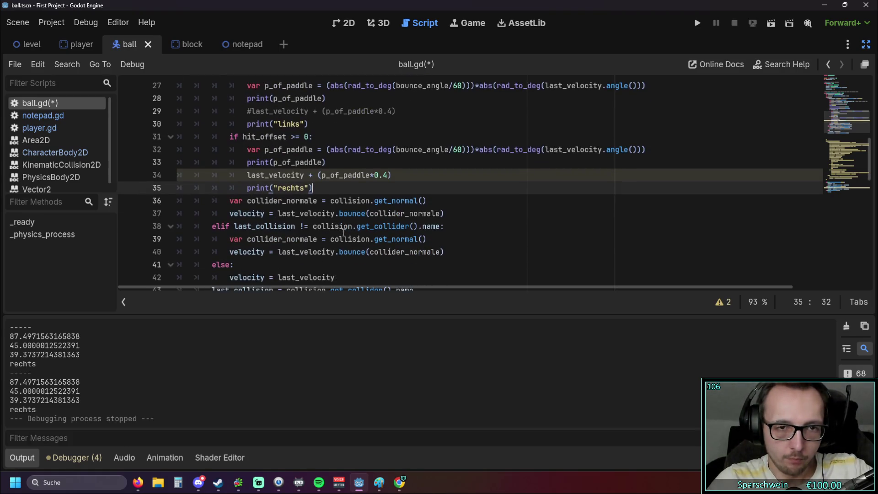
pyautogui.scroll(1, 332, 221)
pyautogui.click(251, 150)
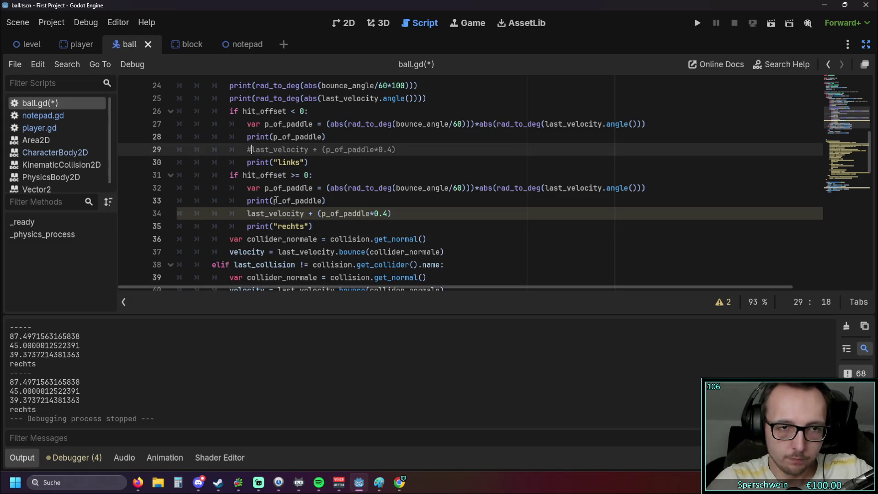
pyautogui.press('BackSpace')
pyautogui.click(697, 23)
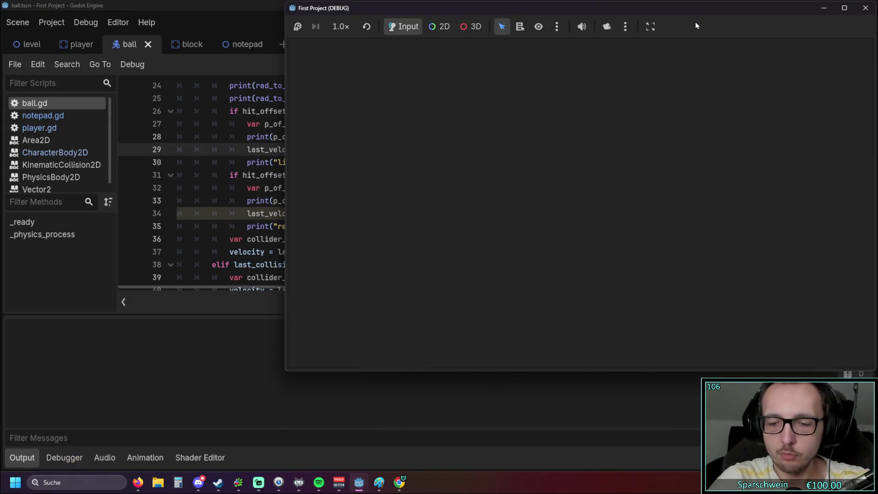
pyautogui.press('Right')
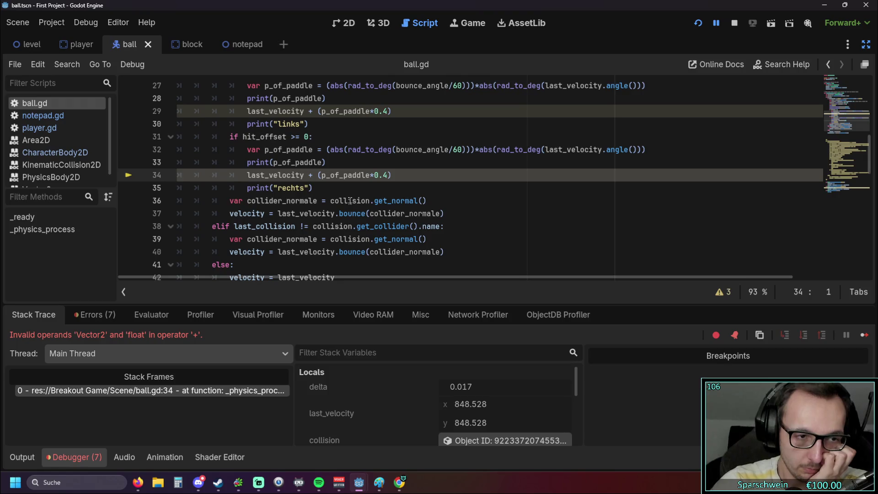
# Delete the *0.4 factor from line 34's last_velocity expression.
pyautogui.scroll(1, 345, 208)
pyautogui.scroll(1, 343, 213)
pyautogui.scroll(-1, 345, 220)
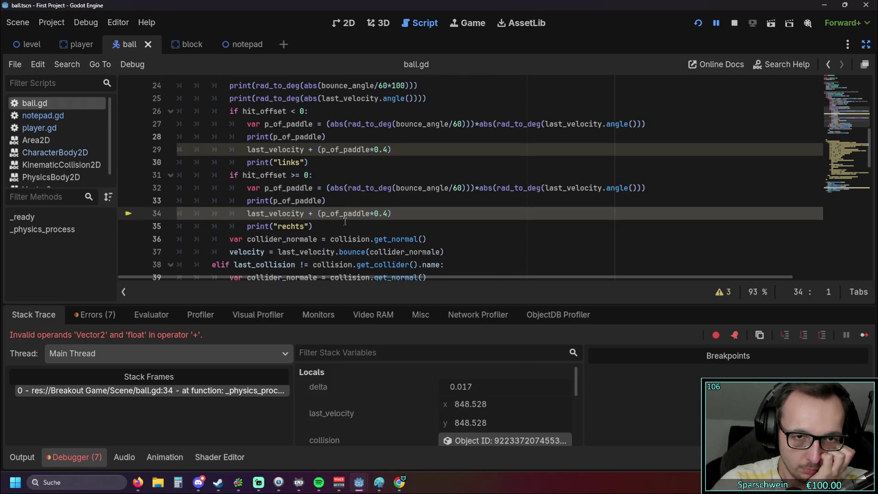
pyautogui.moveTo(322, 214); pyautogui.dragTo(369, 214)
pyautogui.click(361, 225)
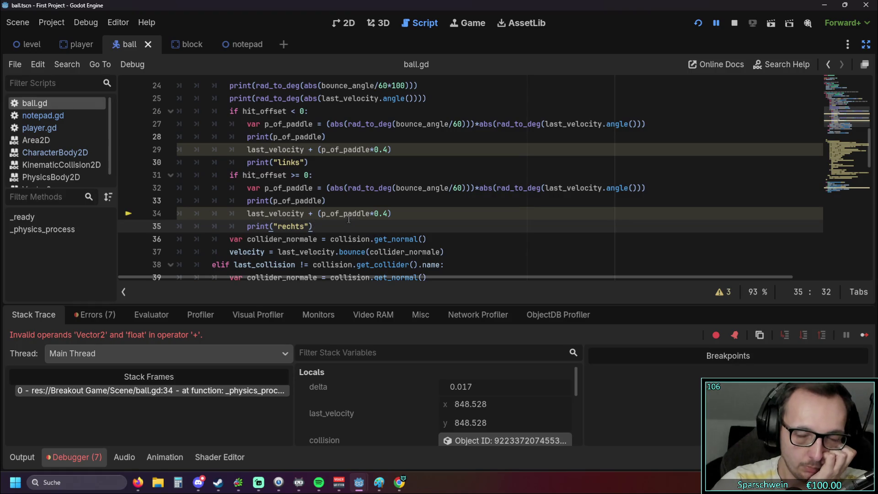
pyautogui.moveTo(349, 219)
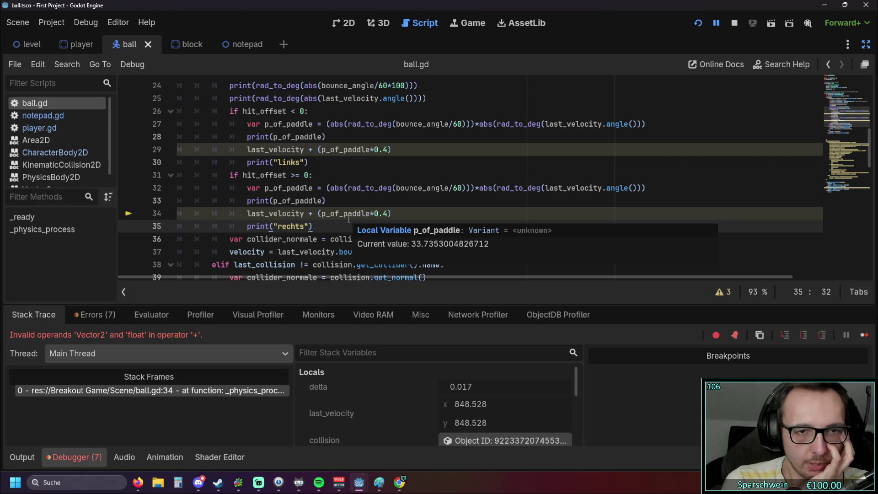
pyautogui.click(385, 215)
pyautogui.press('Delete')
pyautogui.press('BackSpace')
pyautogui.press('BackSpace')
pyautogui.press('BackSpace')
# Remove the 0.4 factor on line 29 and the parentheses around p_of_paddle in lines 29 and 34.
pyautogui.click(386, 151)
pyautogui.press('BackSpace')
pyautogui.press('BackSpace')
pyautogui.press('BackSpace')
pyautogui.press('BackSpace')
pyautogui.press('Delete')
pyautogui.click(322, 150)
pyautogui.press('BackSpace')
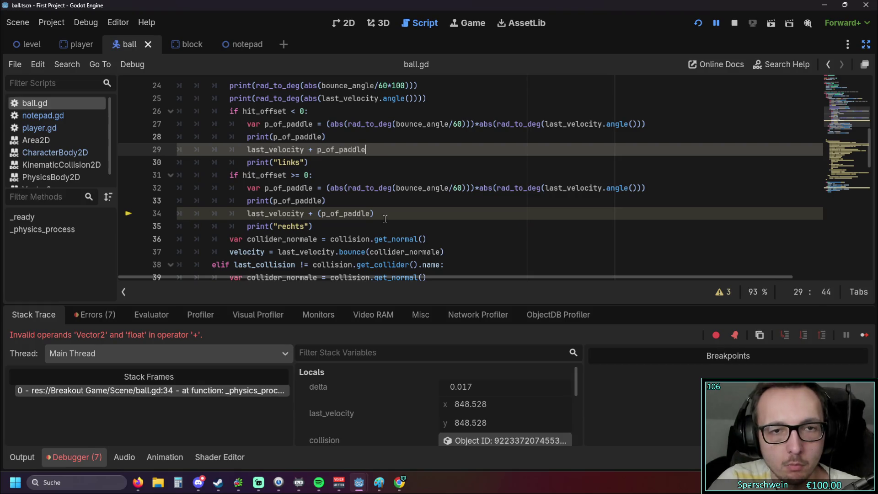
pyautogui.click(386, 216)
pyautogui.press('BackSpace')
pyautogui.hotkey('ctrl', 'Left')
pyautogui.press('BackSpace')
# Append *0.4 to the p_of_paddle calculations on lines 32 and 27, then relaunch the game.
pyautogui.click(657, 188)
pyautogui.write(')')
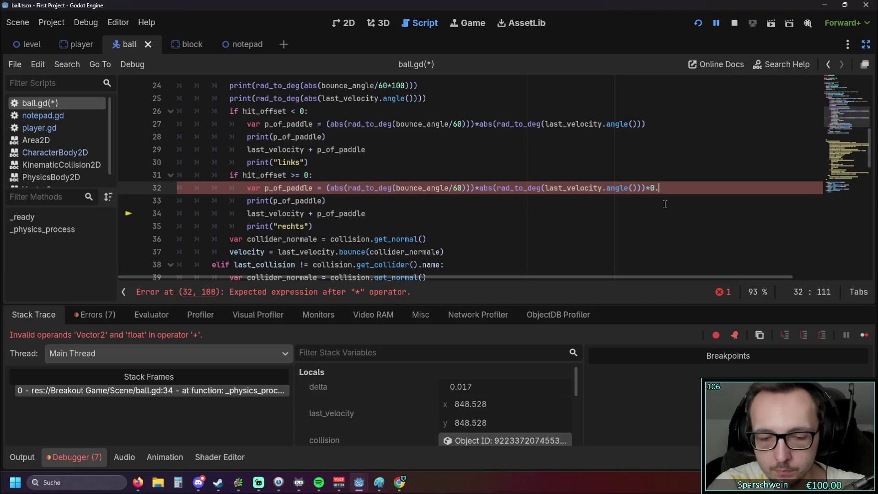
pyautogui.press('Down')
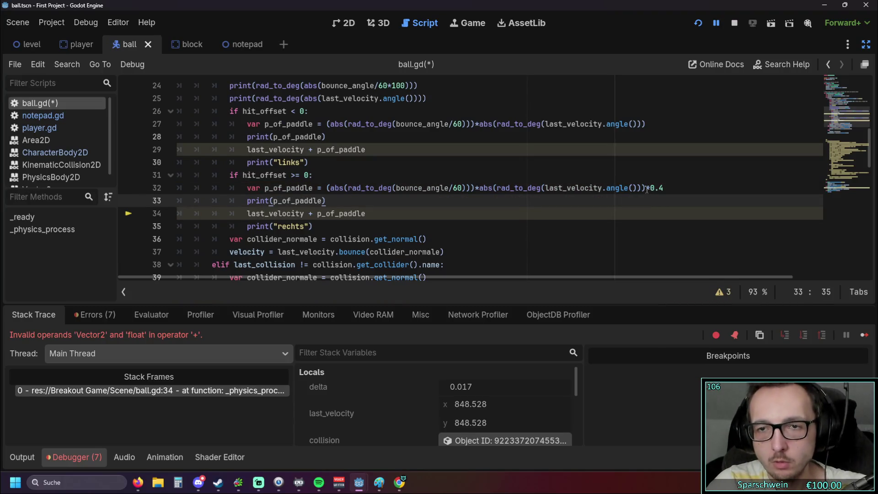
pyautogui.moveTo(647, 190); pyautogui.dragTo(666, 188)
pyautogui.hotkey('ctrl', 'c')
pyautogui.click(644, 123)
pyautogui.hotkey('ctrl', 'v')
pyautogui.press('F5')
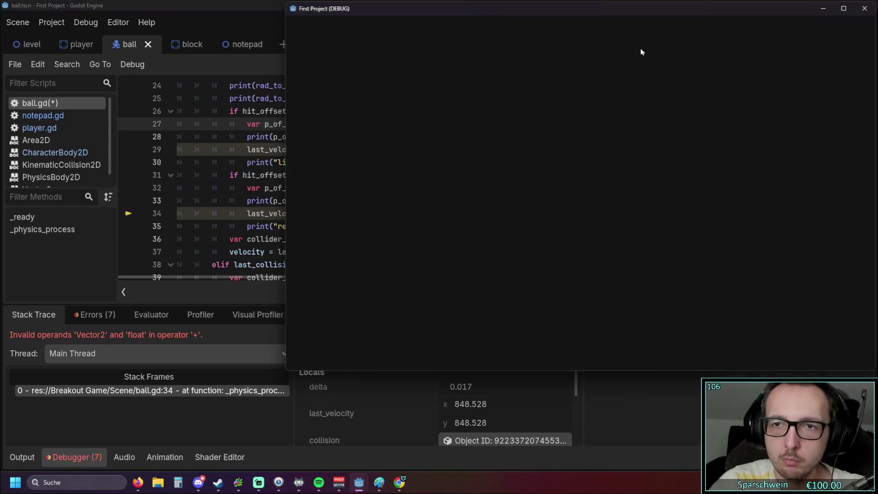
# Play the relaunched game, then inspect the documentation and bounce_angle value popups in the script.
pyautogui.press('Right')
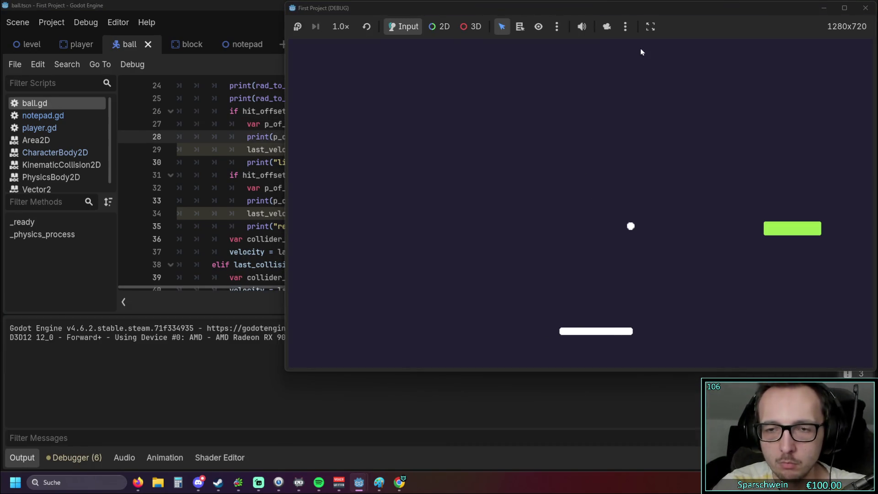
pyautogui.press('Right')
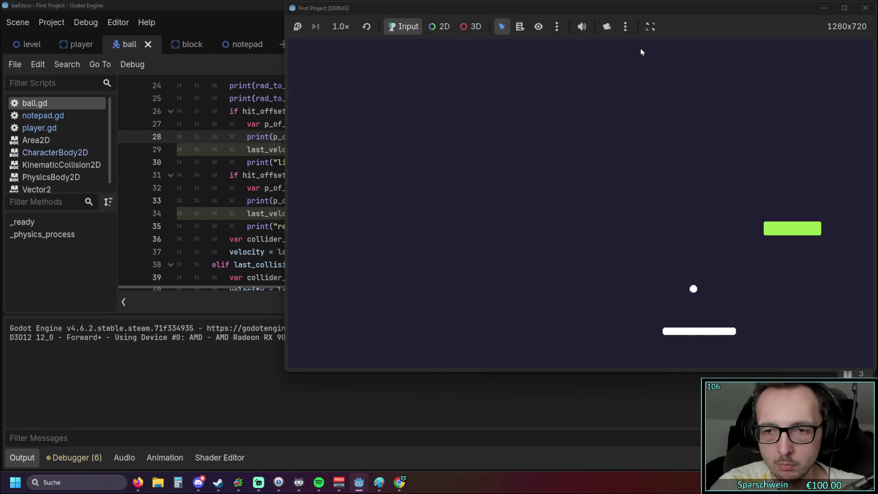
pyautogui.scroll(1, 522, 186)
pyautogui.scroll(-1, 522, 185)
pyautogui.moveTo(522, 185)
pyautogui.click(420, 178)
pyautogui.scroll(1, 414, 187)
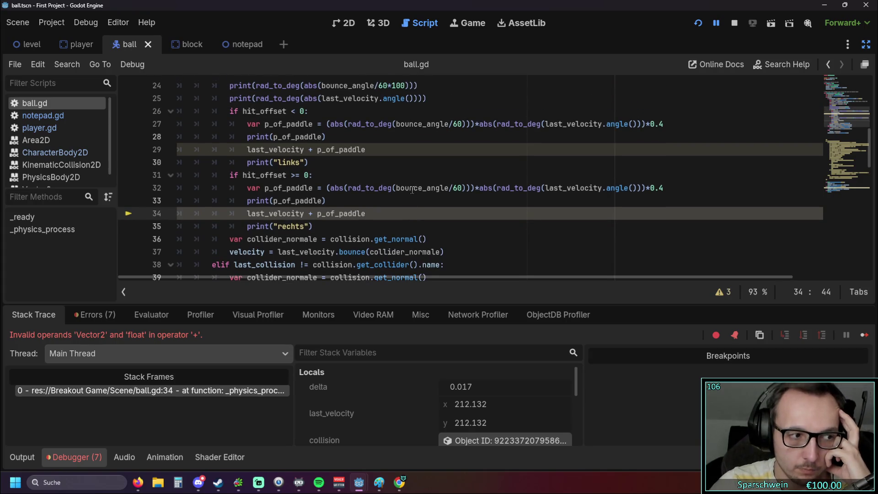
pyautogui.moveTo(413, 190)
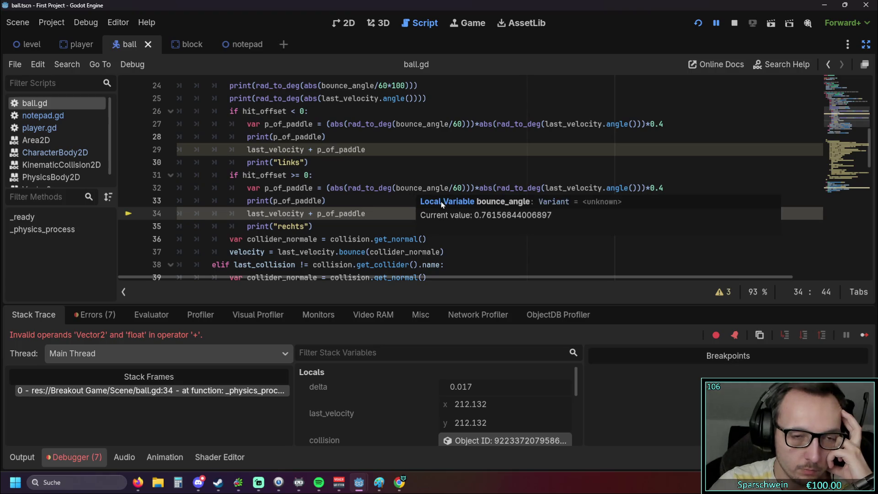
pyautogui.click(485, 167)
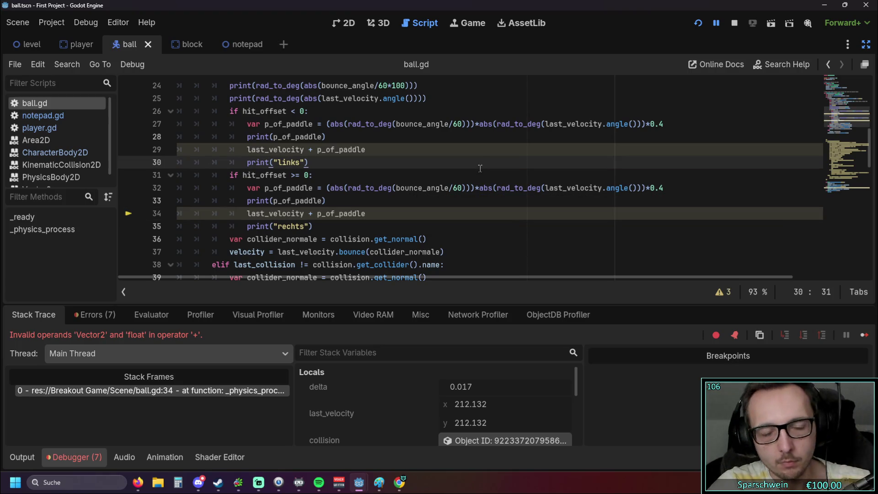
# Undo the *0.4 factor on both p_of_paddle lines and rerun, hitting the line 34 error again.
pyautogui.hotkey('ctrl', 'z')
pyautogui.hotkey('ctrl', 'z')
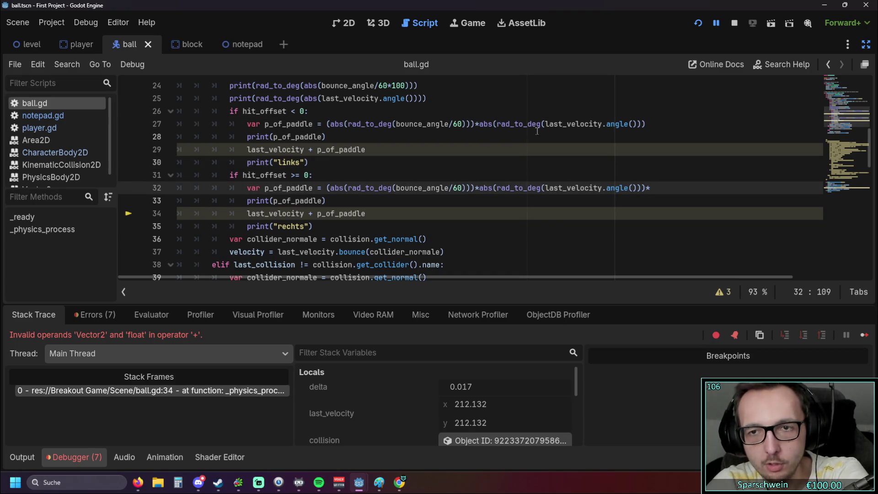
pyautogui.click(699, 23)
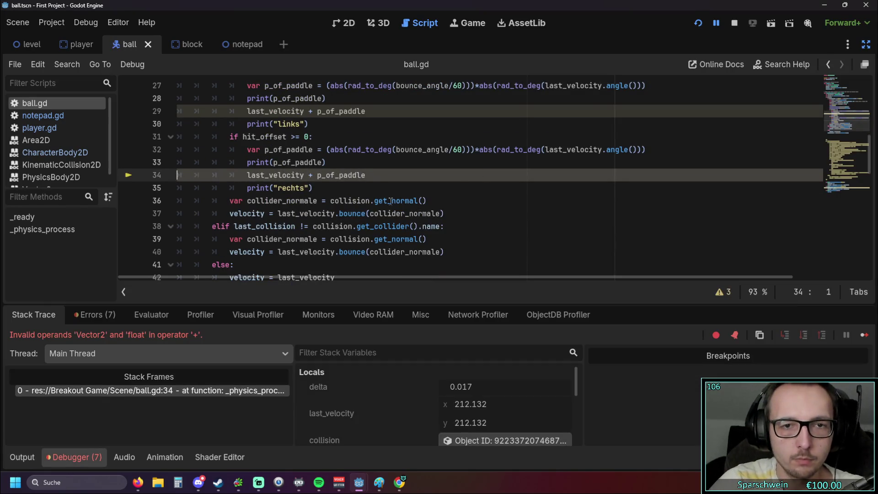
pyautogui.click(248, 173)
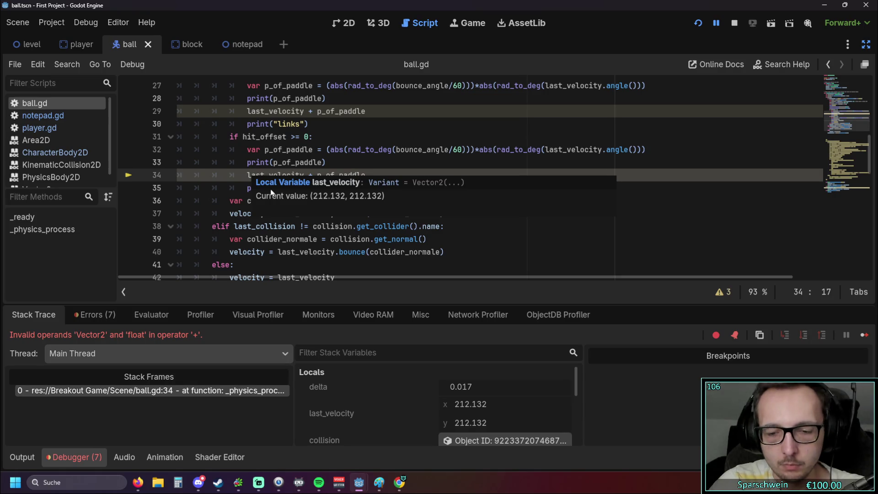
# Comment out the last_velocity + p_of_paddle lines 34 and 29 with Ctrl+K.
pyautogui.hotkey('ctrl', 'k')
pyautogui.press('Down')
pyautogui.press('End')
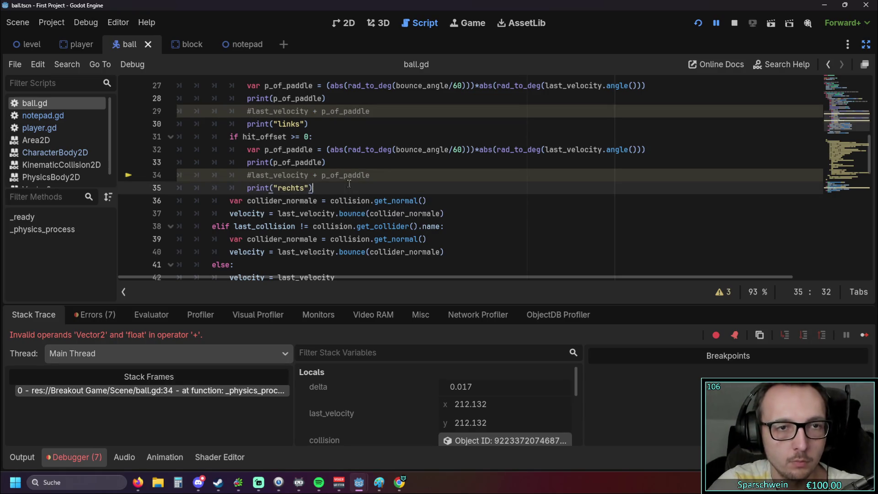
pyautogui.scroll(-1, 457, 183)
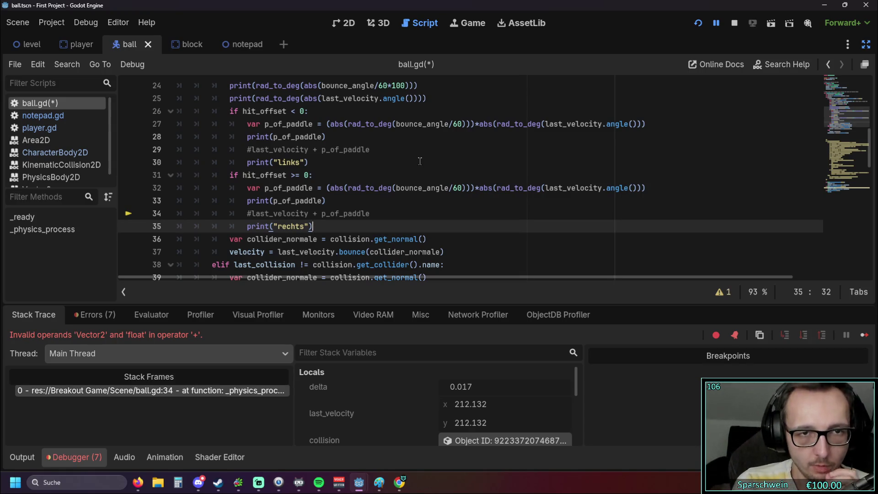
# Review the line 27 formula, then save and run the game, logging rechts hits like 81.815 and 36.817.
pyautogui.moveTo(333, 126); pyautogui.dragTo(418, 124)
pyautogui.click(429, 139)
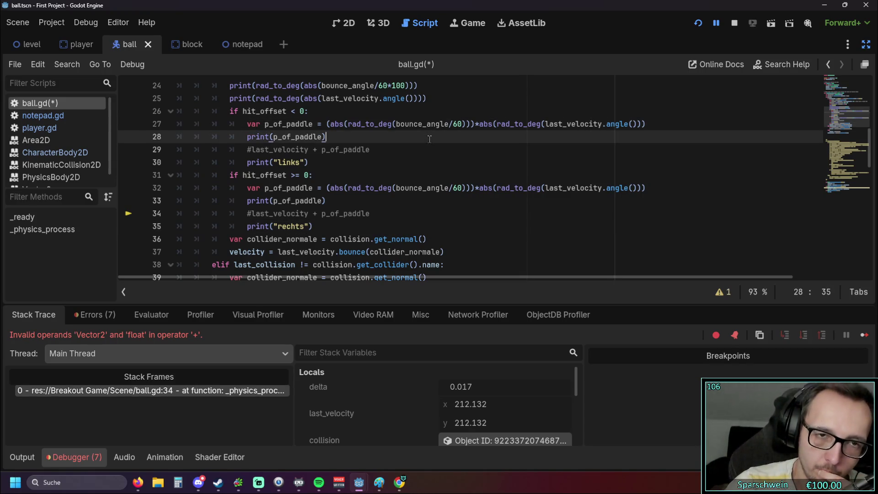
pyautogui.scroll(1, 433, 154)
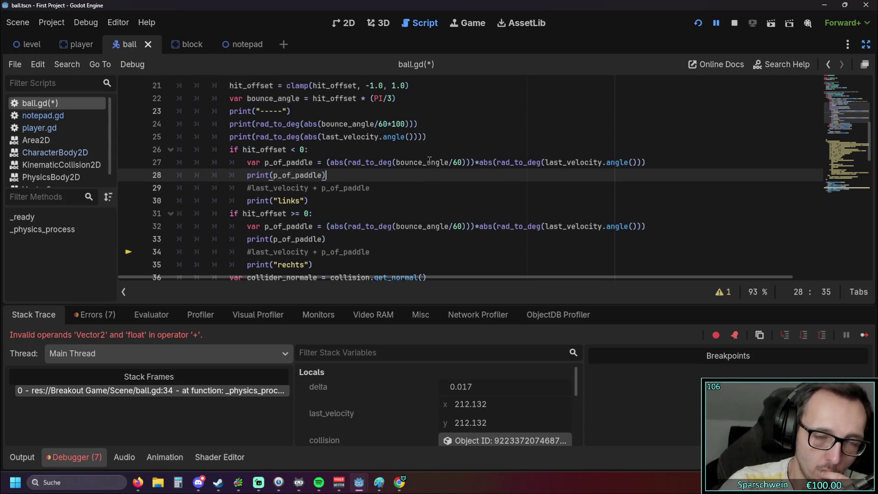
pyautogui.moveTo(429, 160)
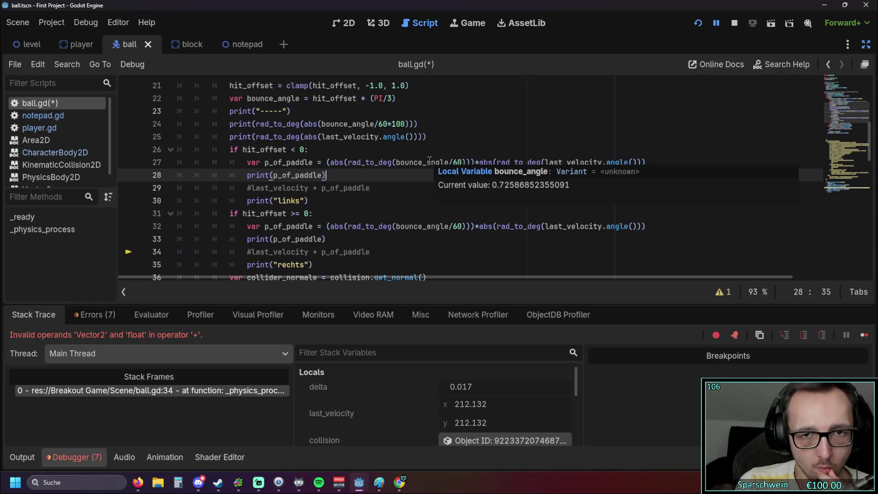
pyautogui.click(652, 162)
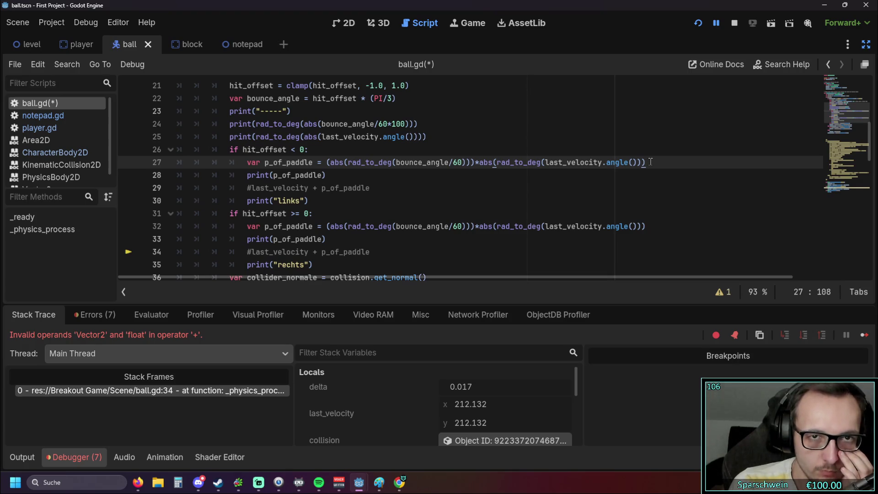
pyautogui.click(695, 30)
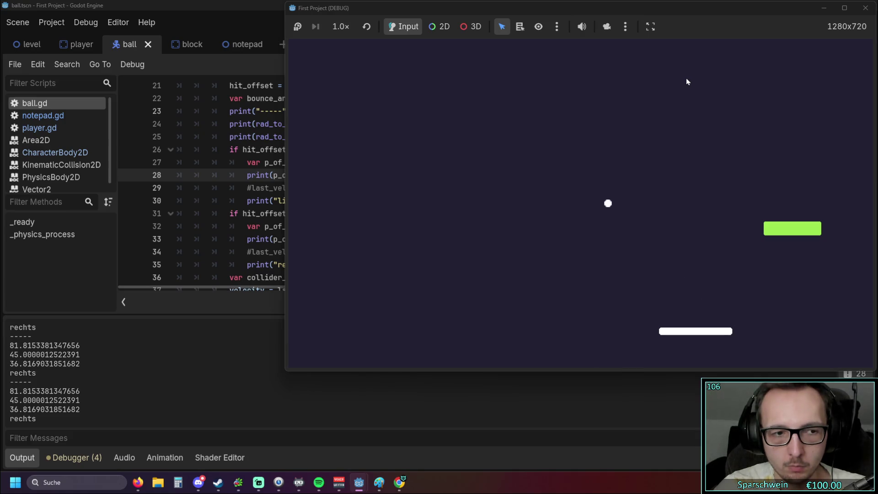
# Steer the paddle left and right to hit the ball on both sides, logging links and rechts angles like 94.315.
pyautogui.press('Left')
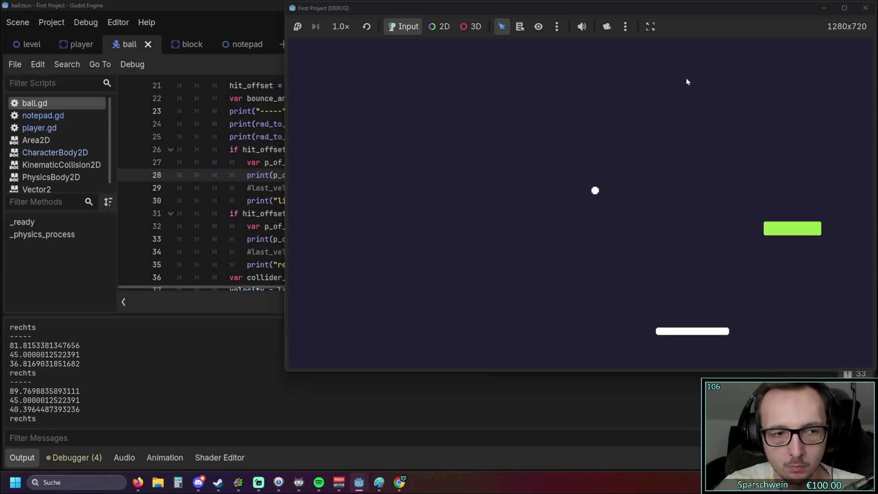
pyautogui.press('Left')
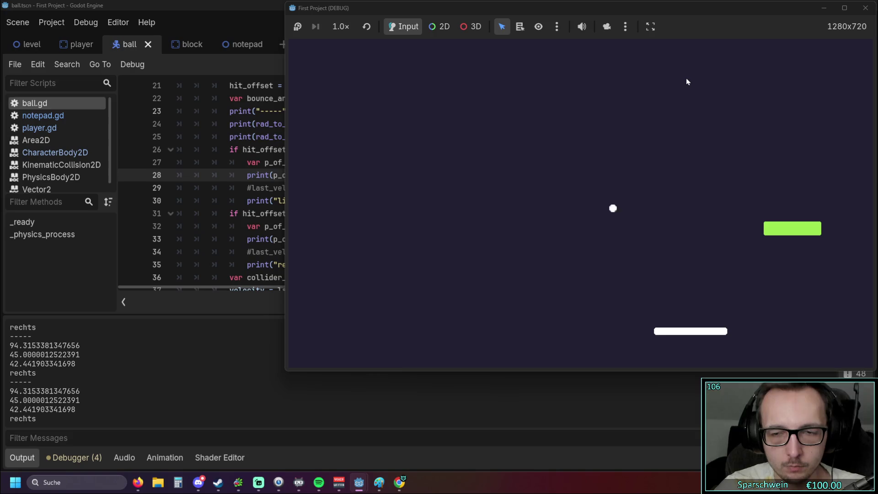
pyautogui.press('Right')
pyautogui.press('Right')
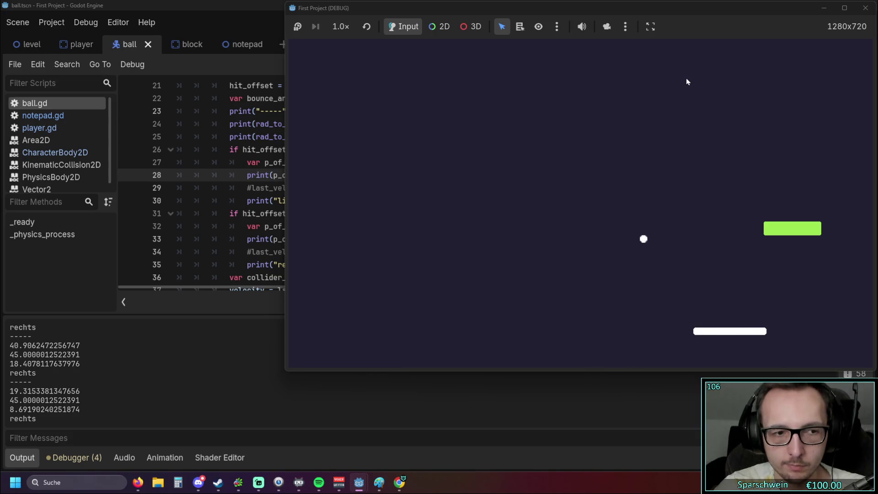
pyautogui.press('Right')
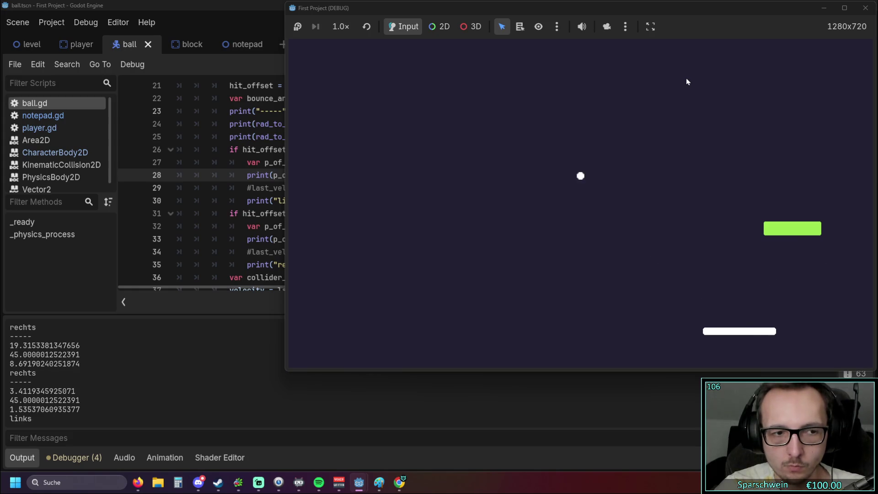
pyautogui.press('Right')
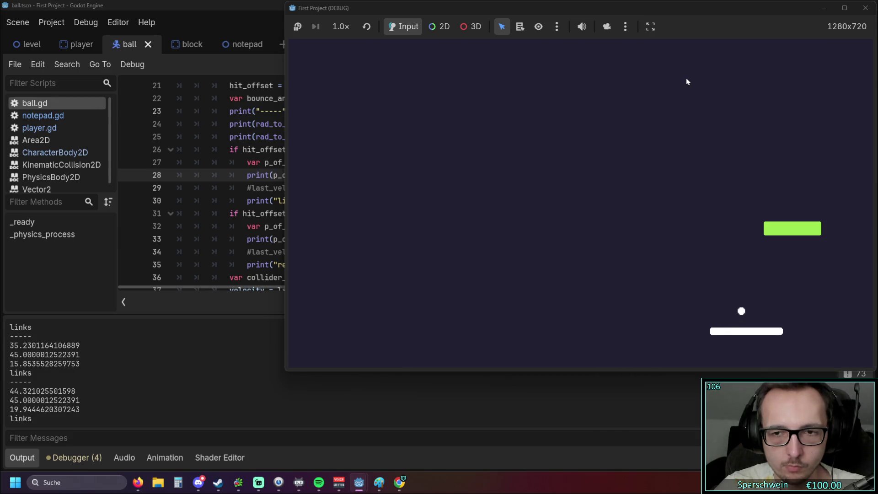
pyautogui.press('Right')
pyautogui.press('Right')
pyautogui.press('Right')
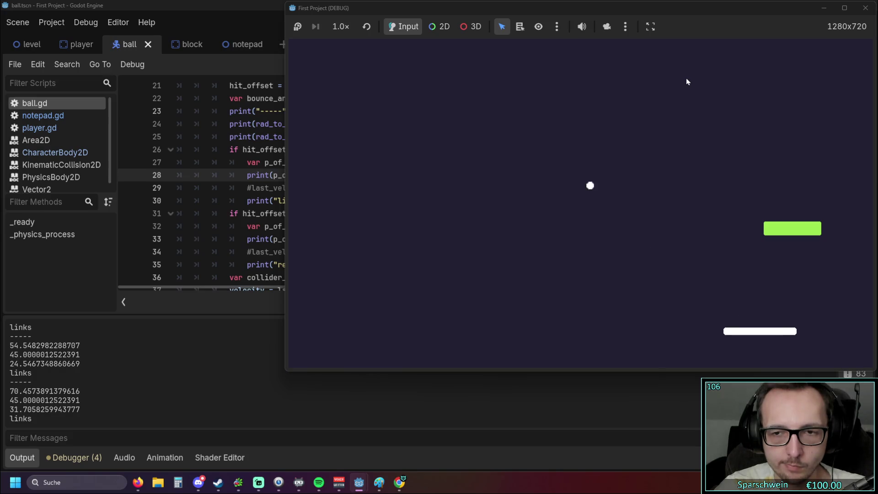
pyautogui.press('Left')
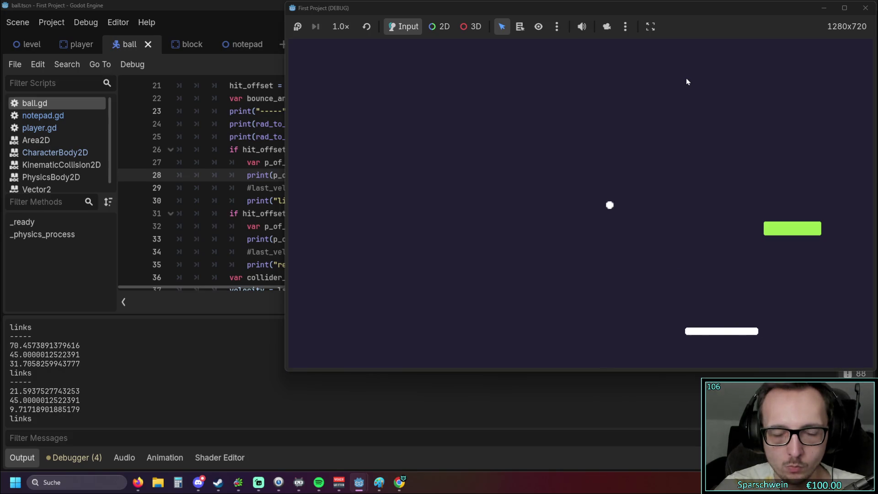
pyautogui.press('Left')
pyautogui.press('Left')
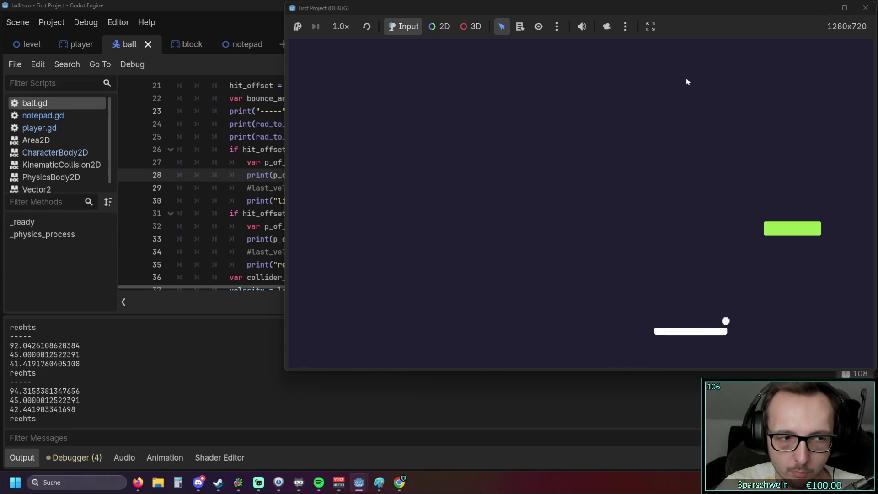
pyautogui.click(231, 229)
pyautogui.scroll(2, 232, 230)
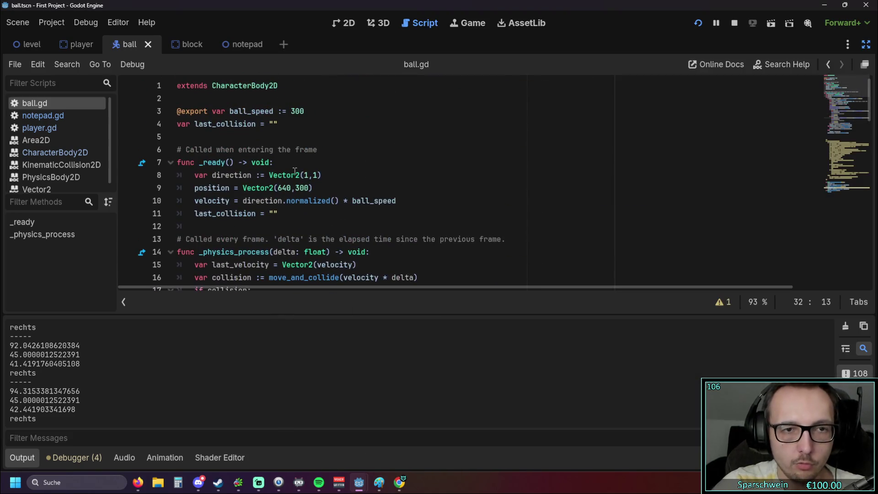
# Change the start direction on line 8 to Vector2(0.5,1) and run the game.
pyautogui.click(310, 175)
pyautogui.moveTo(332, 207)
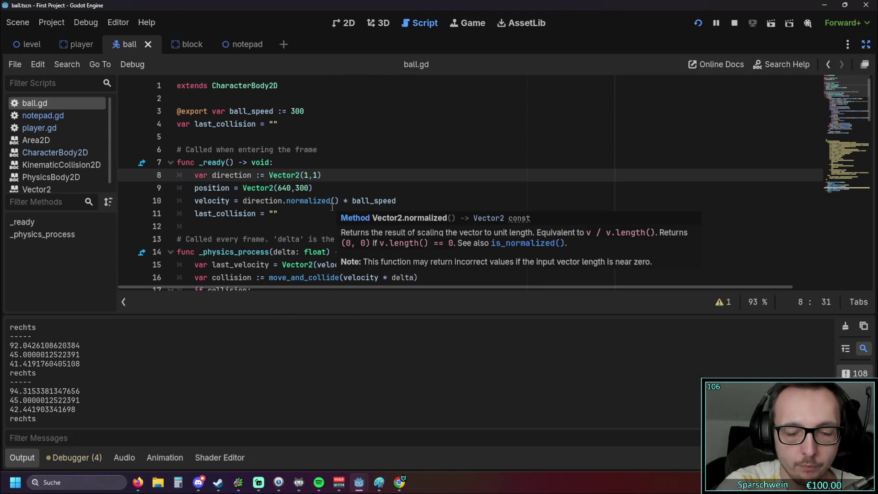
pyautogui.press('BackSpace')
pyautogui.write('0.5')
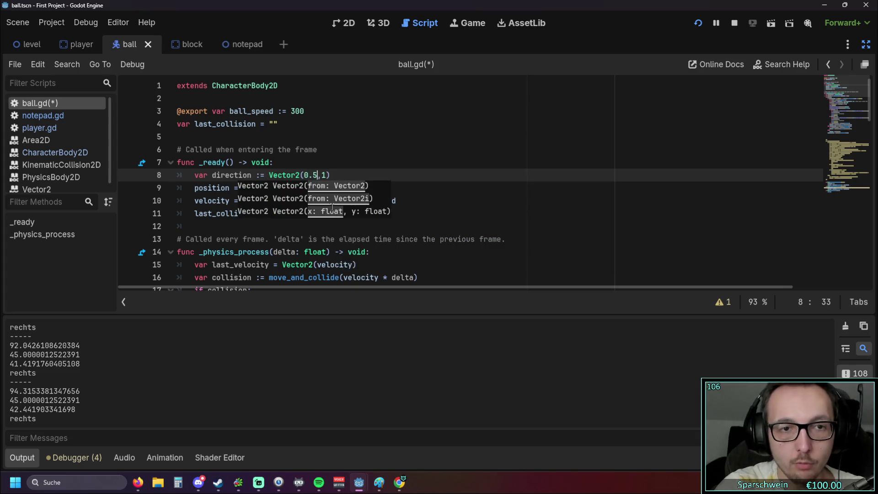
pyautogui.click(471, 136)
pyautogui.click(699, 19)
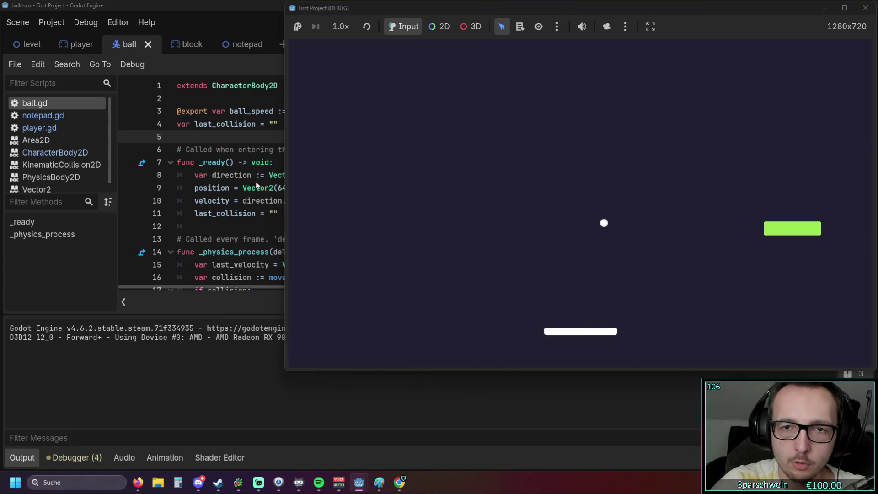
# Play the game, logging rechts hits of 97.720, 63.435 and 61.989, then return to the script editor.
pyautogui.click(231, 188)
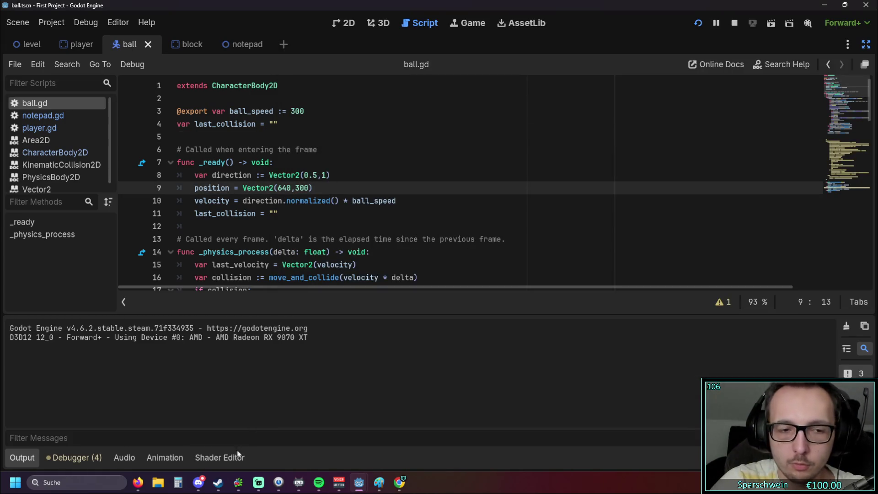
pyautogui.moveTo(373, 485)
pyautogui.click(403, 419)
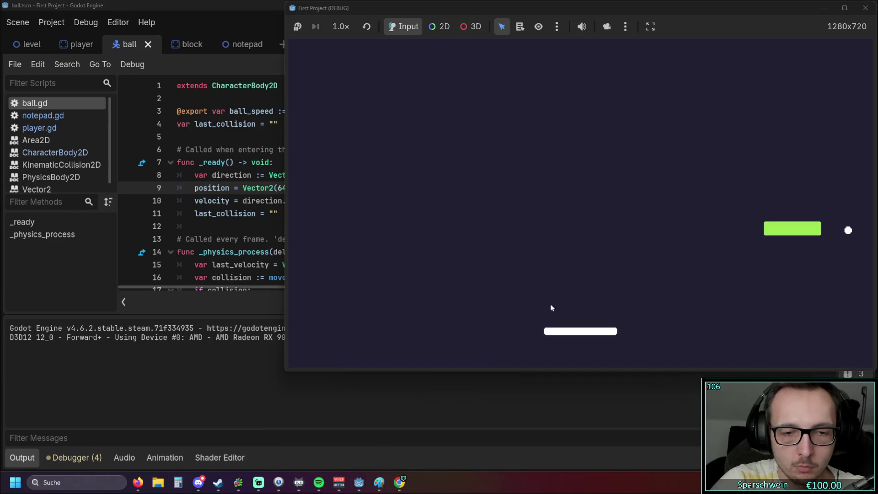
pyautogui.press('Right')
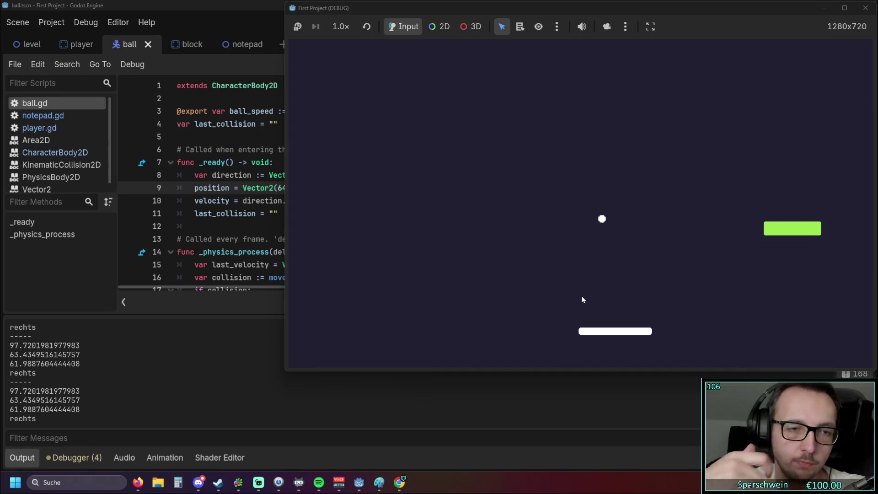
pyautogui.moveTo(248, 239); pyautogui.dragTo(280, 232)
pyautogui.click(279, 235)
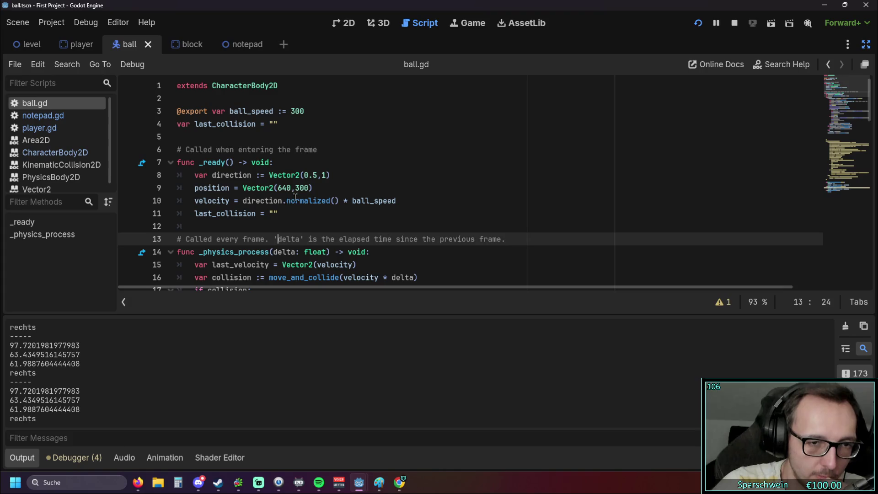
pyautogui.scroll(-1, 323, 195)
pyautogui.moveTo(351, 228)
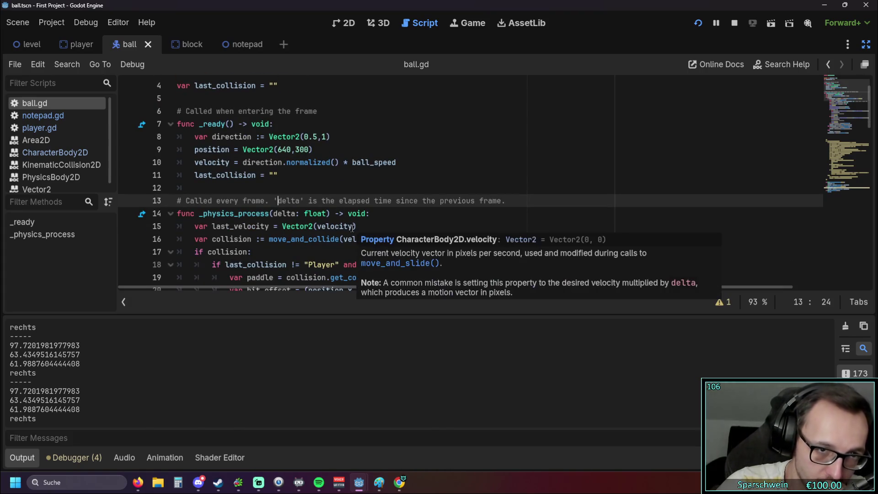
pyautogui.scroll(-6, 338, 238)
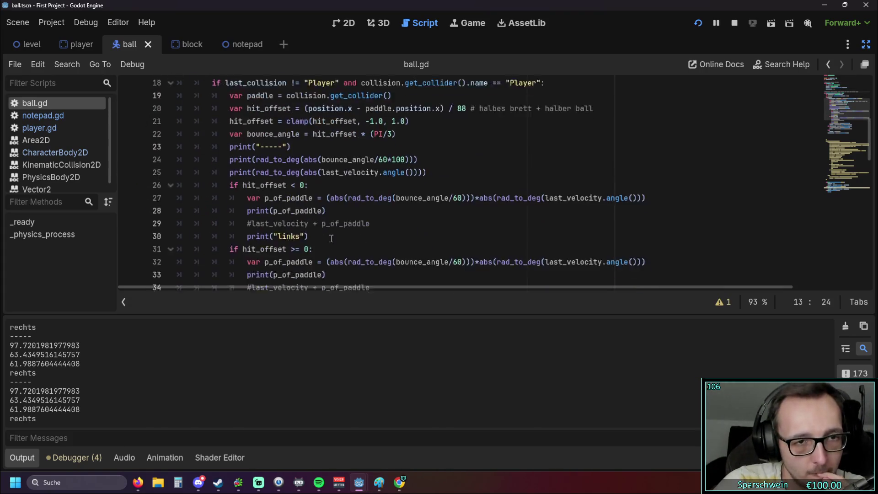
pyautogui.scroll(1, 334, 236)
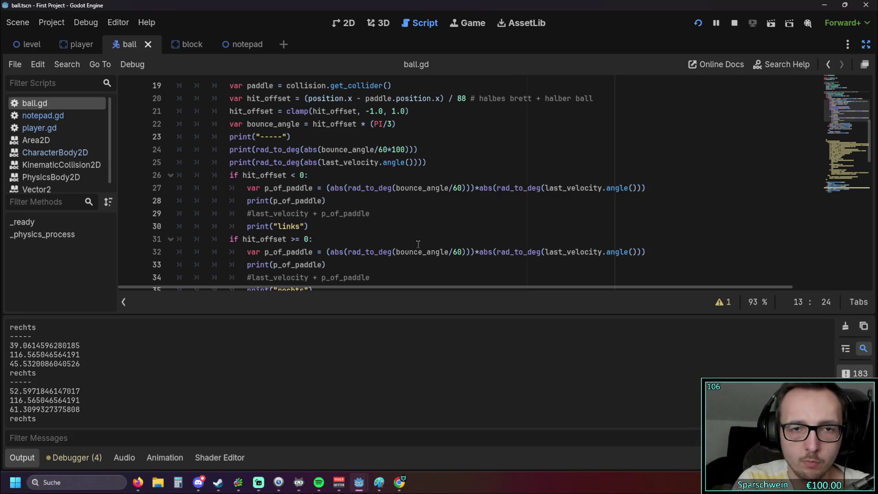
pyautogui.click(407, 149)
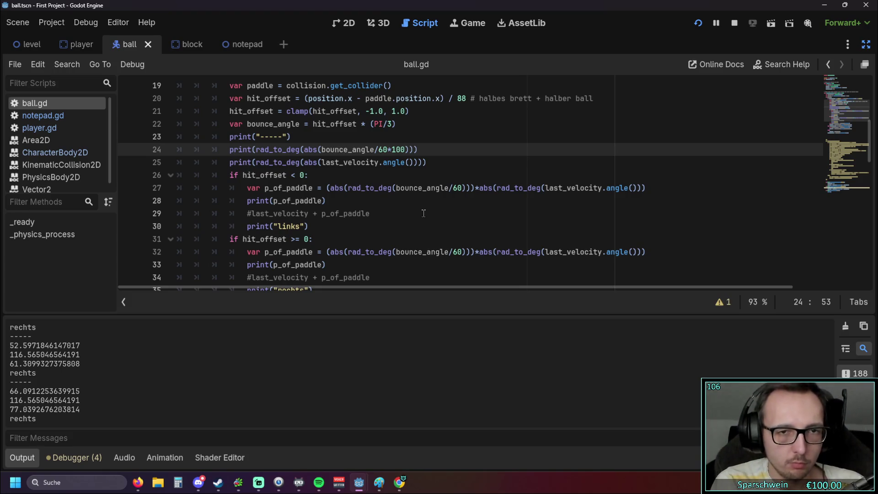
pyautogui.scroll(-5, 424, 213)
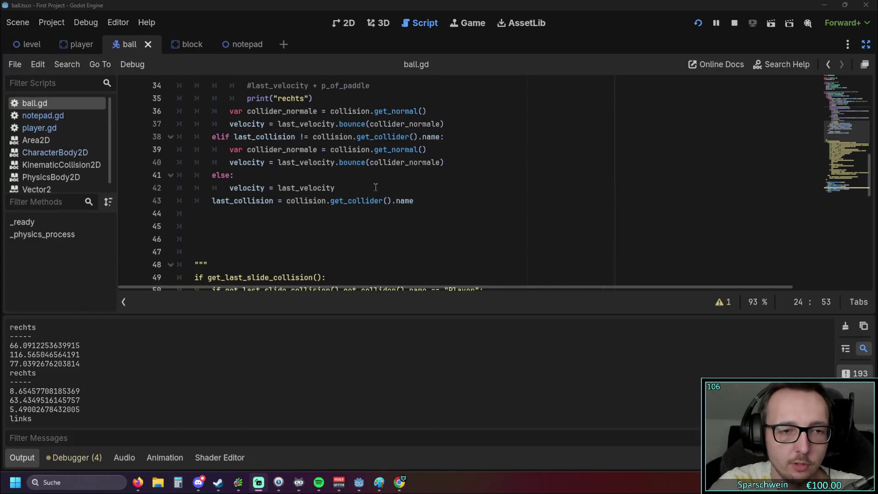
pyautogui.scroll(1, 366, 220)
pyautogui.click(363, 226)
pyautogui.scroll(-1, 363, 226)
pyautogui.scroll(5, 362, 225)
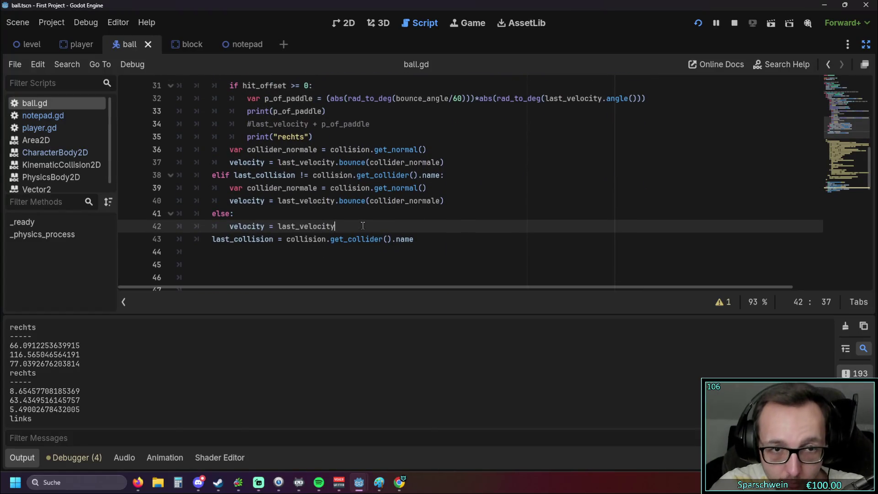
pyautogui.scroll(1, 363, 225)
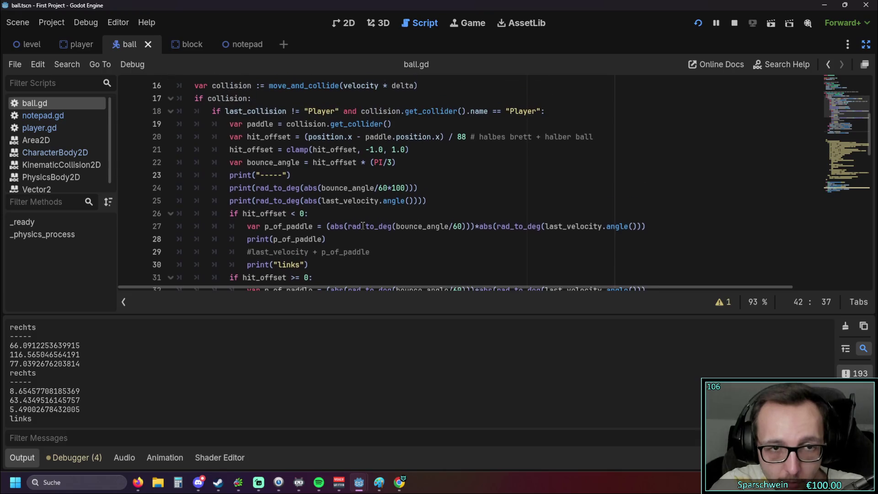
pyautogui.scroll(-1, 363, 226)
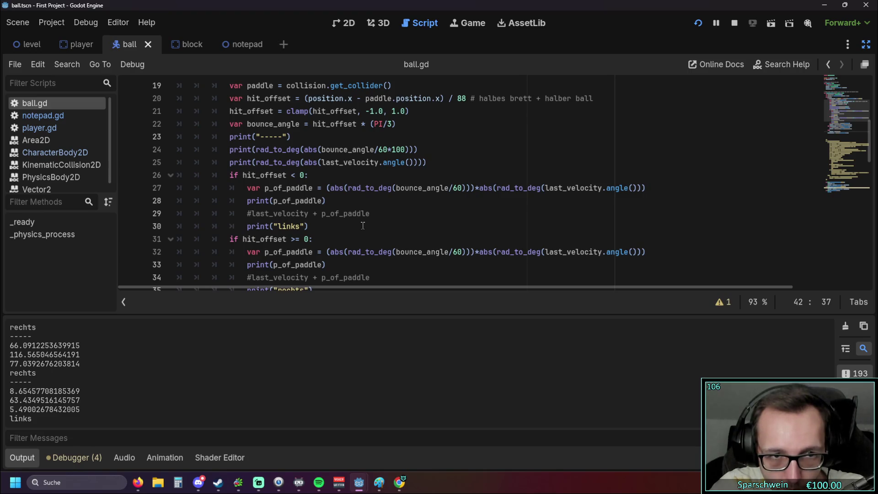
pyautogui.scroll(-2, 363, 226)
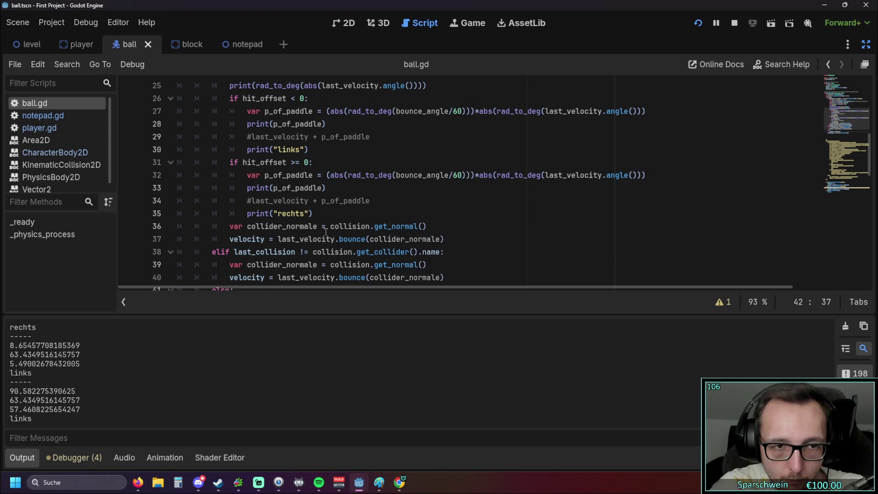
pyautogui.scroll(-1, 326, 232)
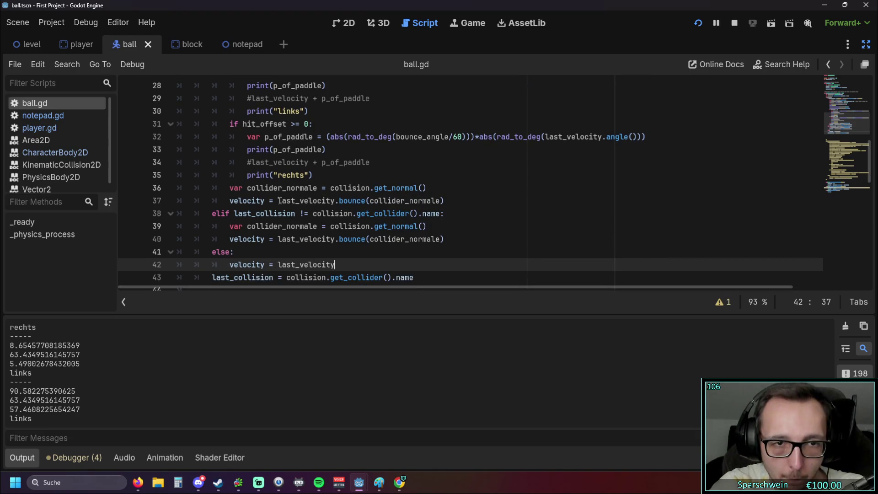
pyautogui.moveTo(280, 200)
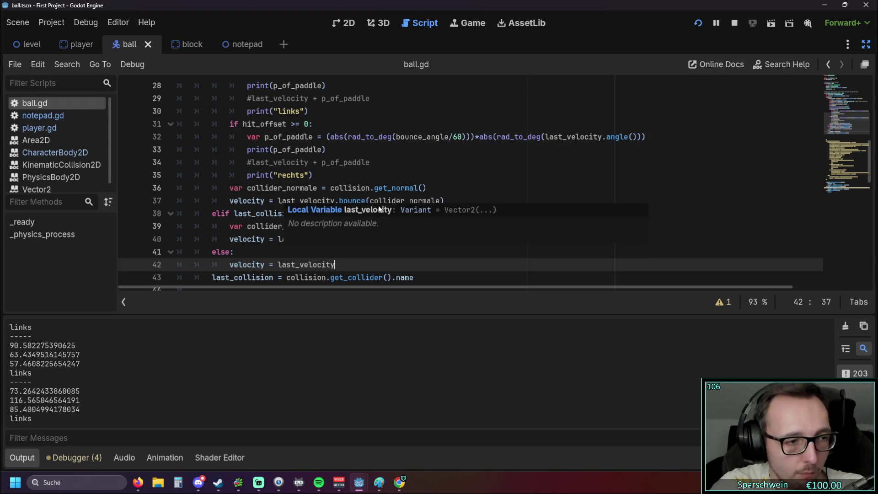
pyautogui.click(419, 201)
pyautogui.scroll(2, 449, 206)
pyautogui.scroll(2, 449, 206)
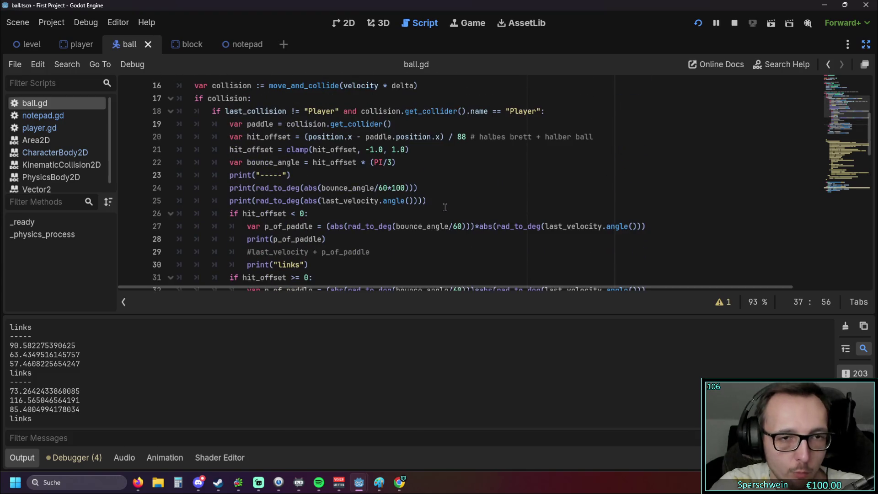
pyautogui.scroll(-1, 448, 206)
pyautogui.doubleClick(277, 201)
# Paste last_velocity*(1+(hit_offset)*0.05) into the links print on line 28 and run the game.
pyautogui.write('last_velocity*(1+(hit_offset)*0.05)')
pyautogui.click(387, 236)
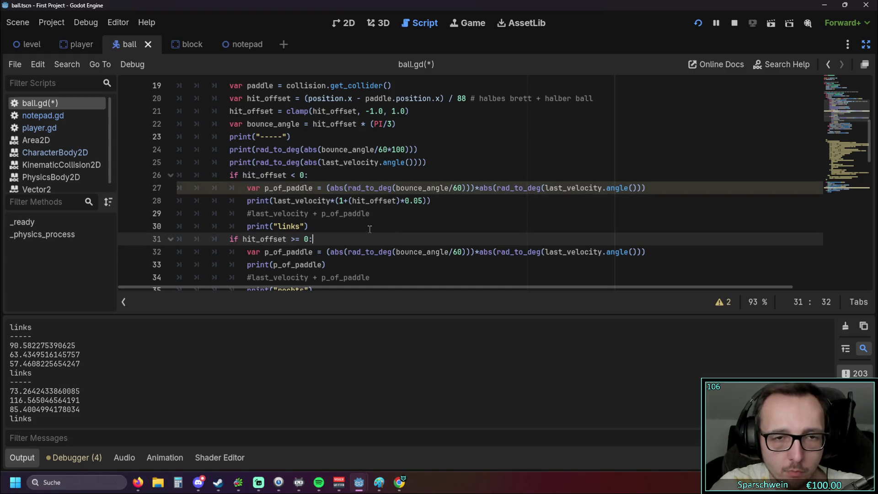
pyautogui.click(703, 24)
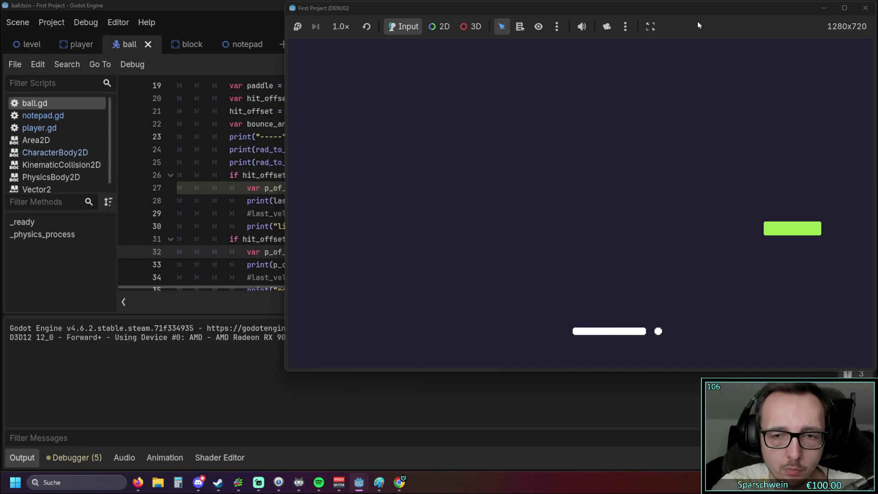
# Play the game, logging scaled velocity vectors like (514.6946, 1029.389), then stop it.
pyautogui.press('Right')
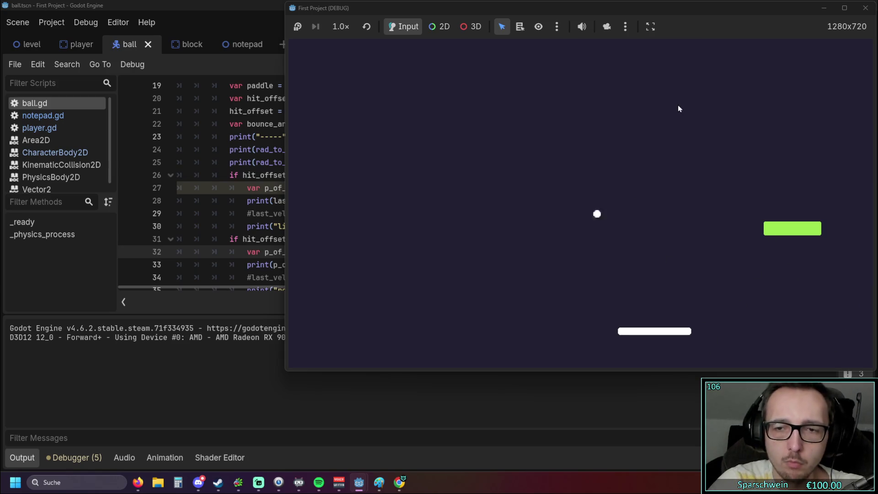
pyautogui.press('Right')
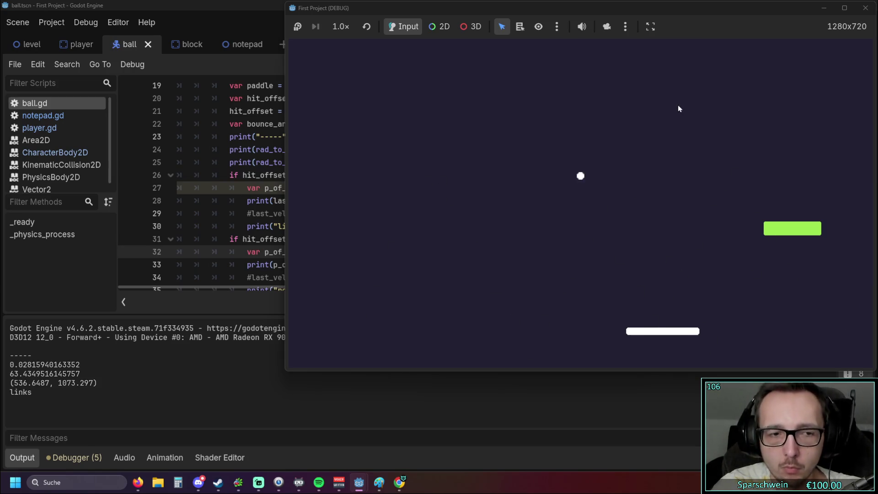
pyautogui.press('Right')
pyautogui.press('Right')
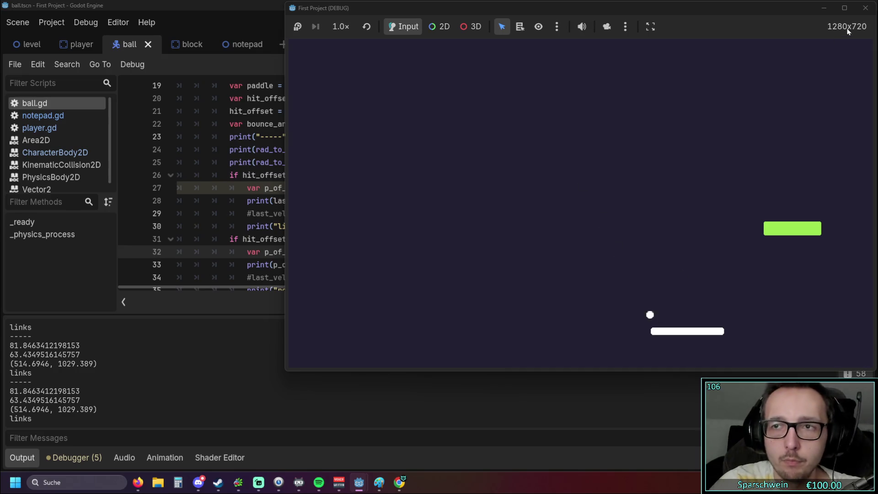
pyautogui.click(866, 8)
pyautogui.click(353, 215)
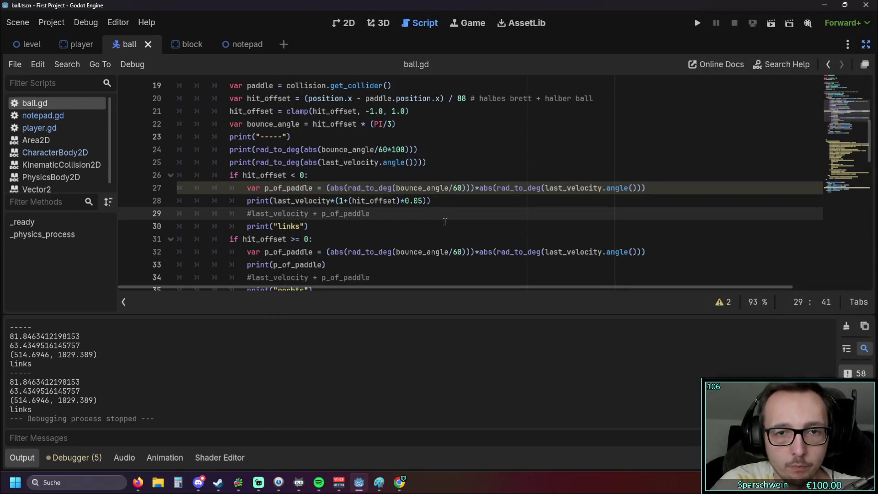
pyautogui.click(425, 201)
# Change line 28 to print((last_velocity*(1+(hit_offset)*0.05))*delta) and run the project.
pyautogui.write(')')
pyautogui.click(274, 201)
pyautogui.write('(')
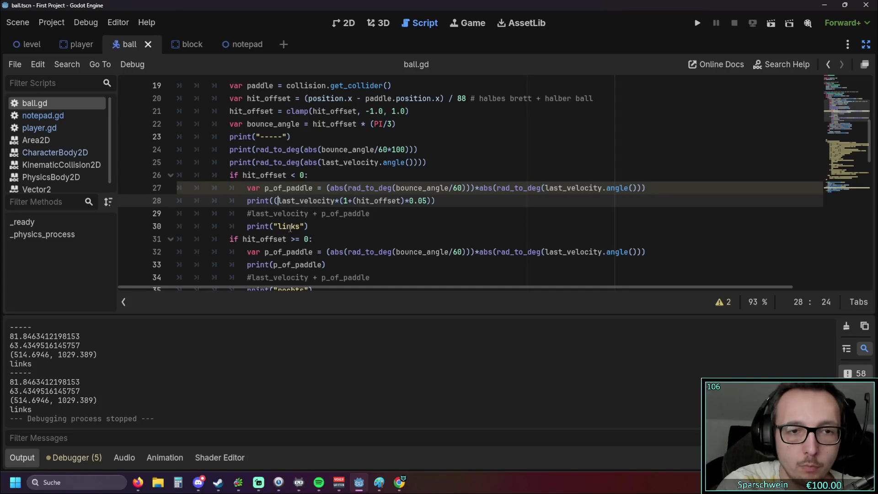
pyautogui.press('End')
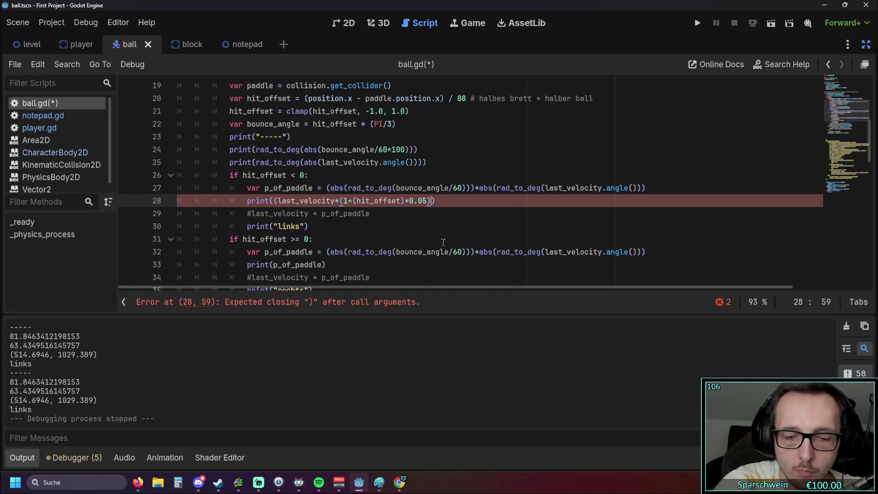
pyautogui.write(')')
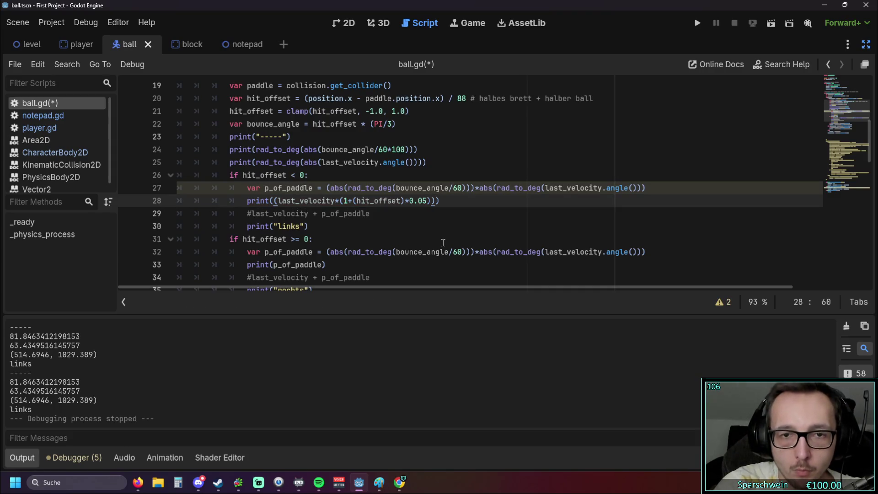
pyautogui.write('.delta')
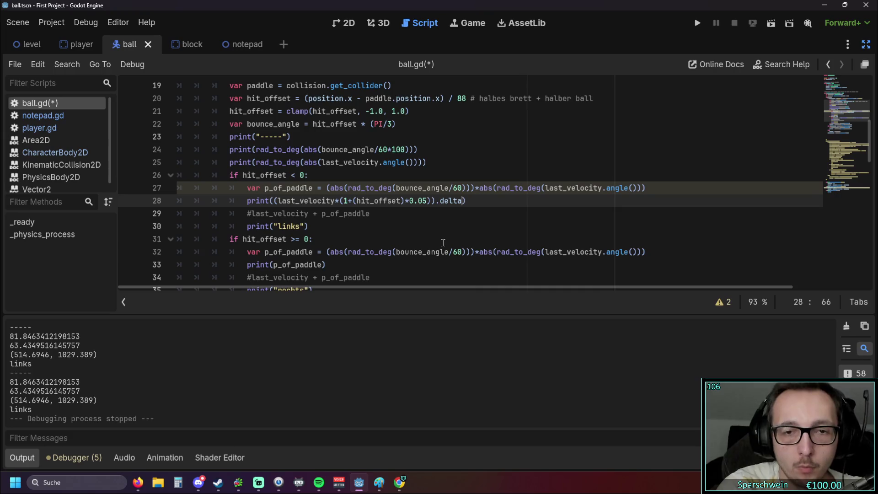
pyautogui.hotkey('ctrl', 'Left')
pyautogui.press('BackSpace')
pyautogui.write('*')
pyautogui.click(698, 26)
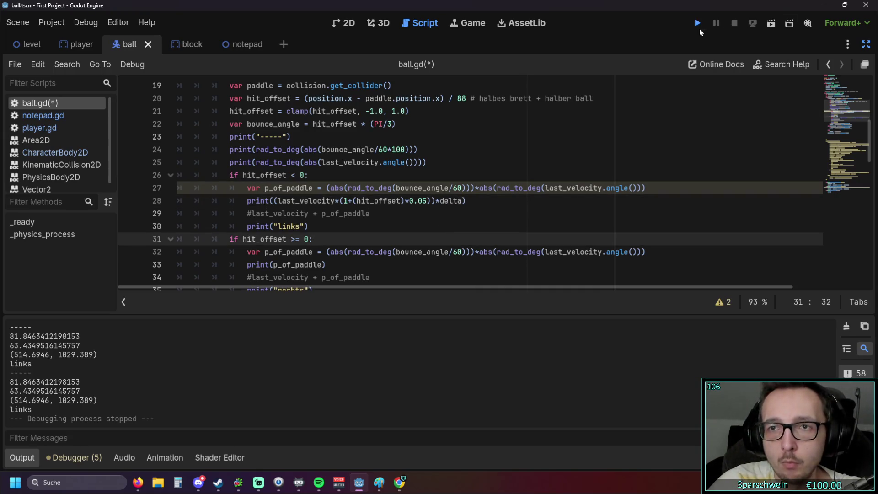
# Bounce the ball off the paddle to log delta-scaled velocities like (2.201757, 4.403514), then stop the game.
pyautogui.press('Right')
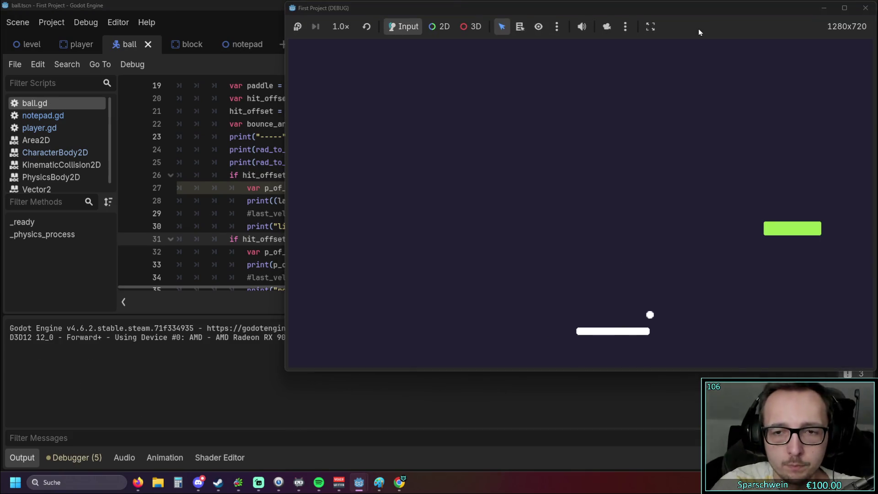
pyautogui.press('Right')
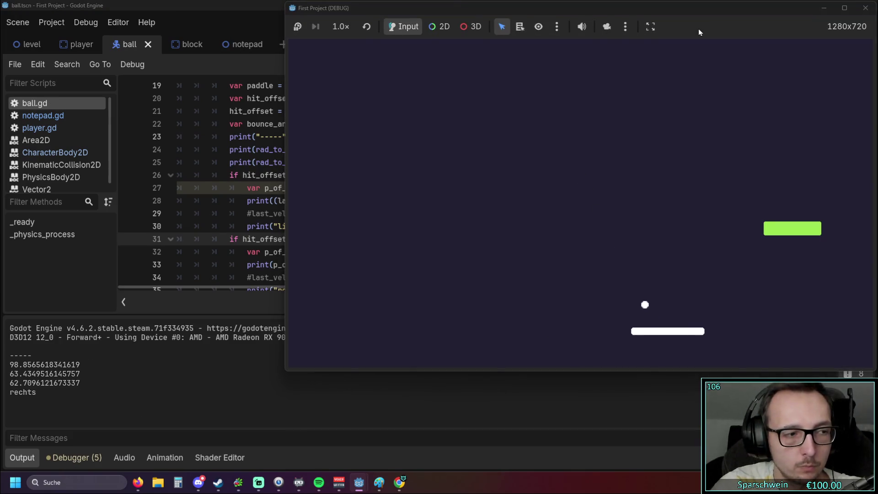
pyautogui.press('Right')
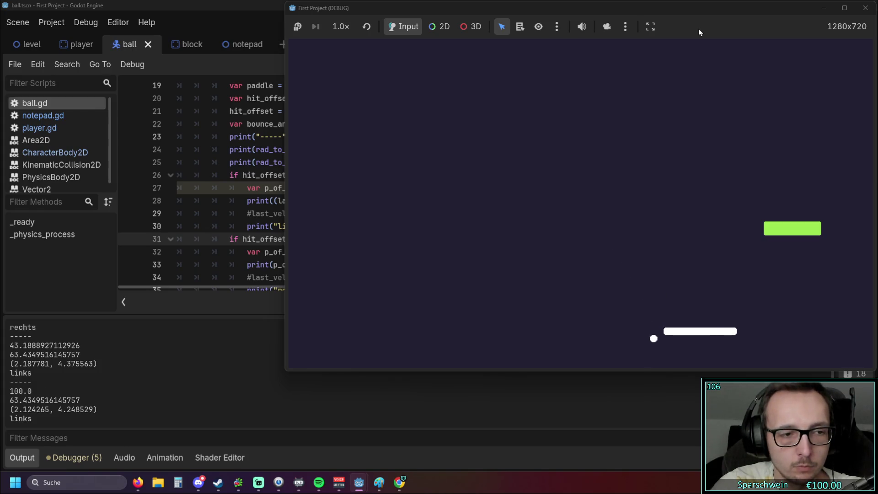
pyautogui.press('Left')
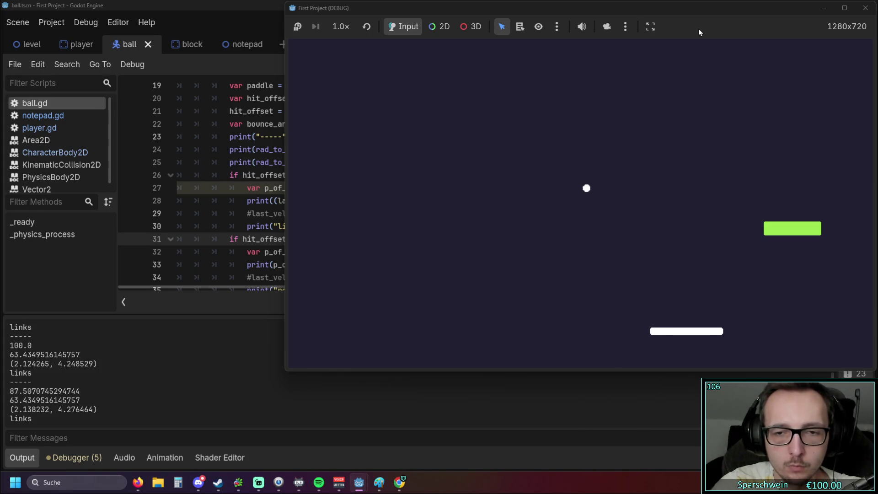
pyautogui.press('Left')
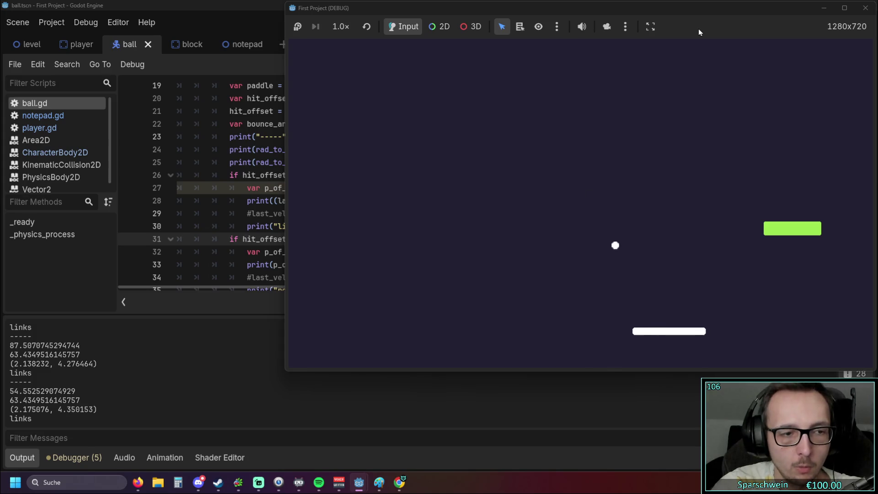
pyautogui.press('Left')
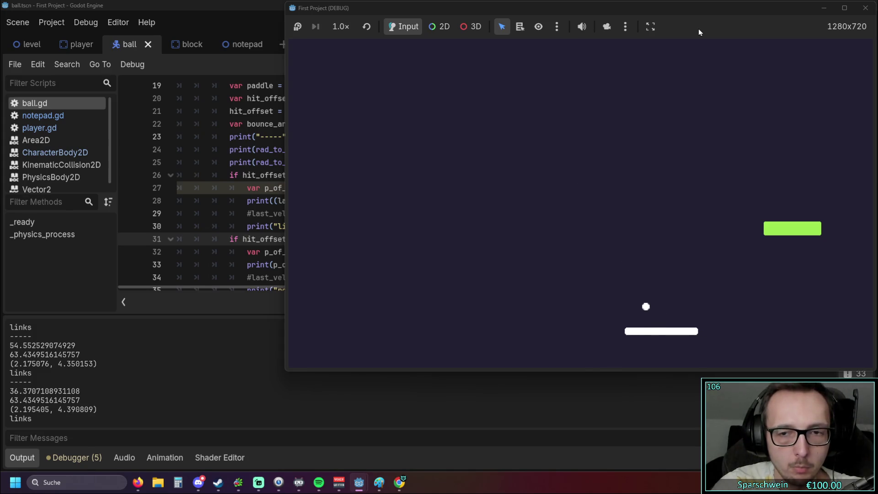
pyautogui.press('Left')
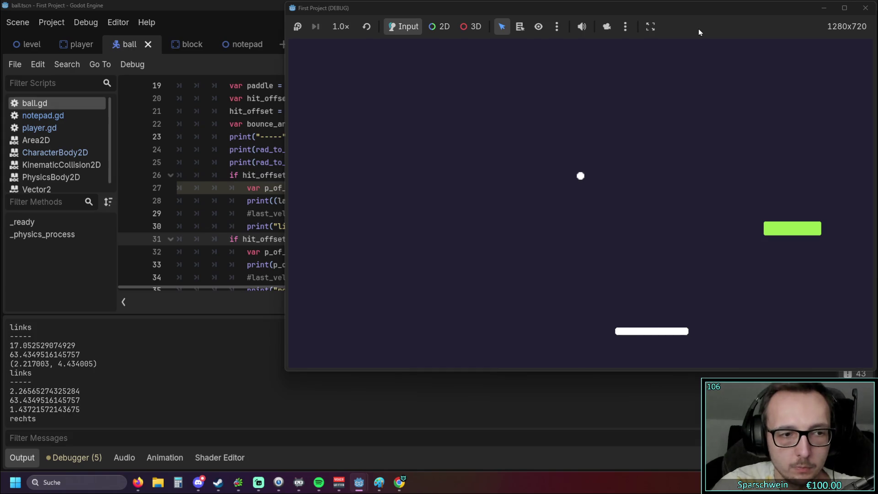
pyautogui.press('Right')
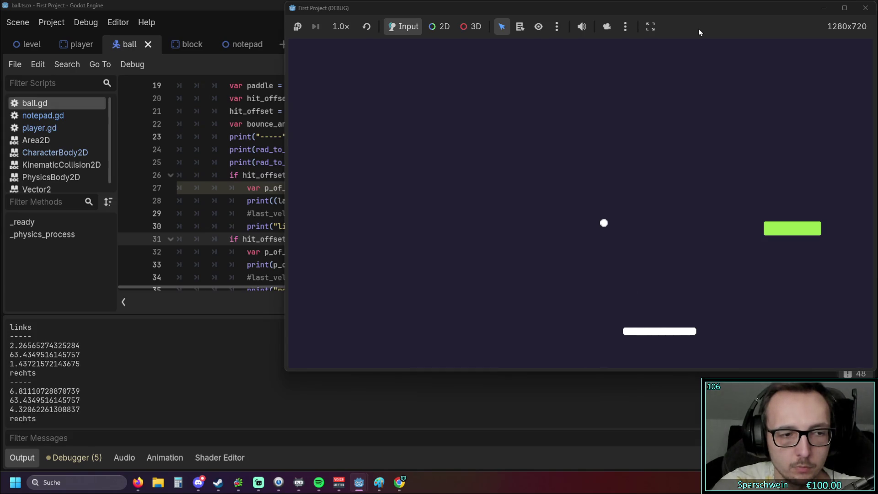
pyautogui.press('Left')
pyautogui.press('Left')
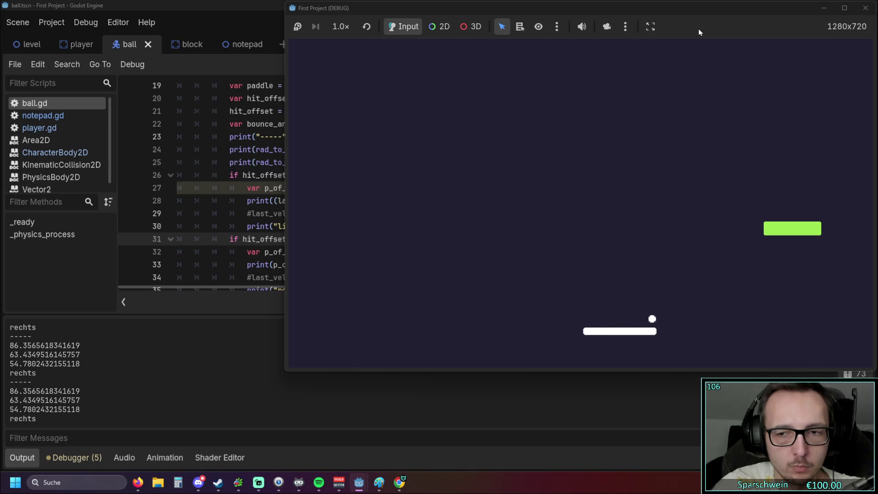
pyautogui.press('Right')
pyautogui.press('Right')
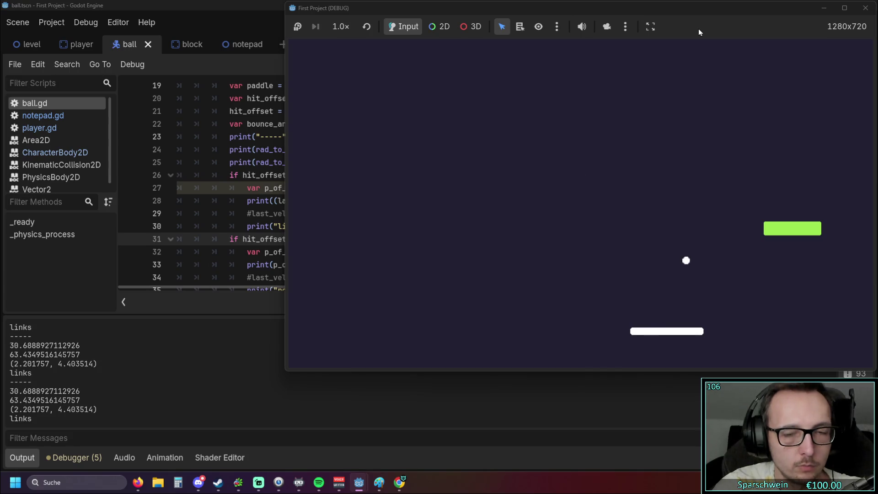
pyautogui.click(866, 8)
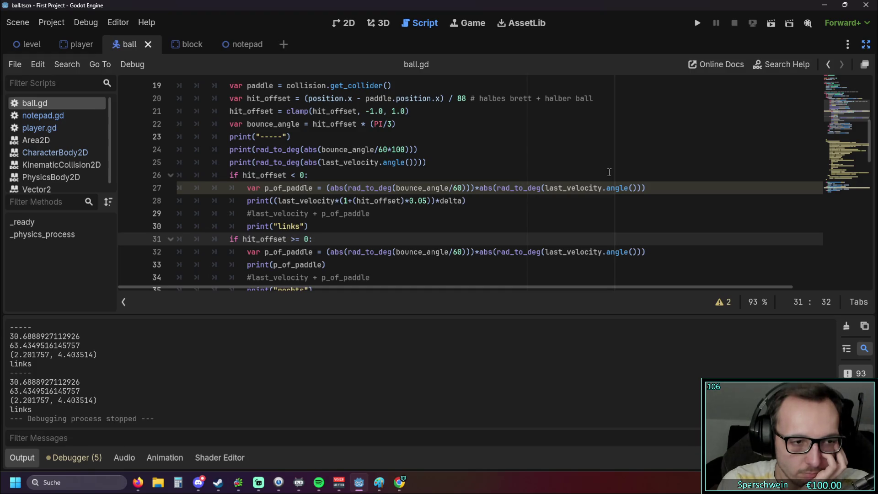
# Strip *delta and the extra parentheses so line 28 prints last_velocity*(1+(hit_offset)*0.05), then save and run.
pyautogui.moveTo(436, 200); pyautogui.dragTo(462, 202)
pyautogui.press('BackSpace')
pyautogui.press('BackSpace')
pyautogui.click(277, 200)
pyautogui.press('BackSpace')
pyautogui.scroll(1, 271, 194)
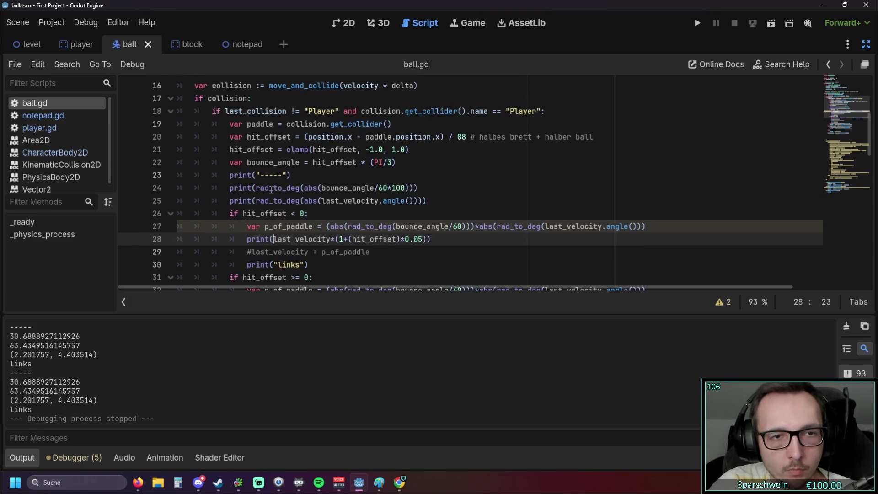
pyautogui.scroll(-1, 271, 190)
pyautogui.doubleClick(259, 162)
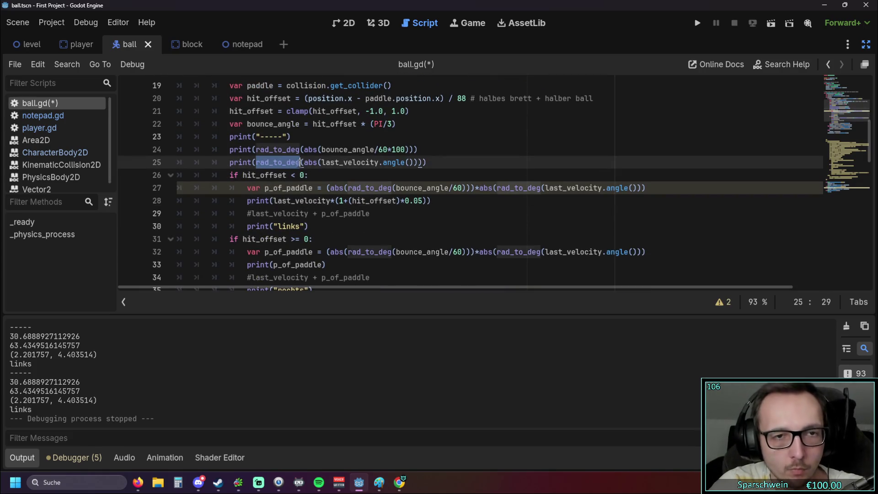
pyautogui.click(273, 200)
pyautogui.click(360, 222)
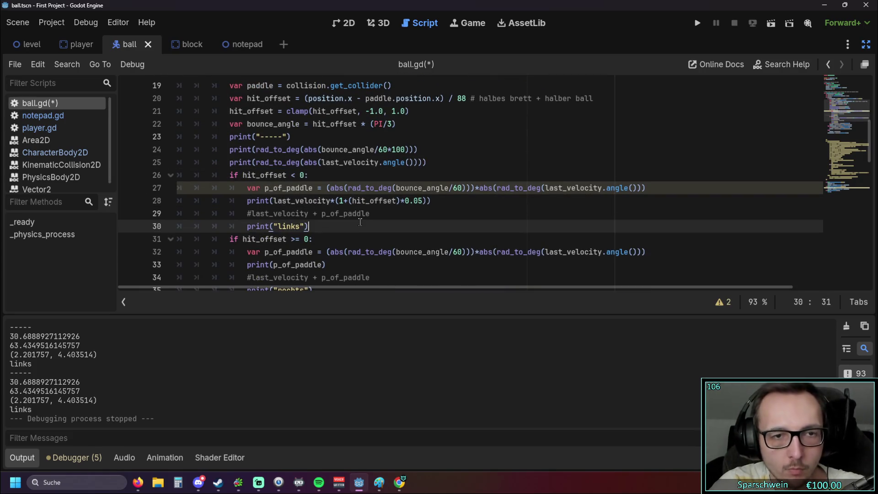
pyautogui.click(700, 23)
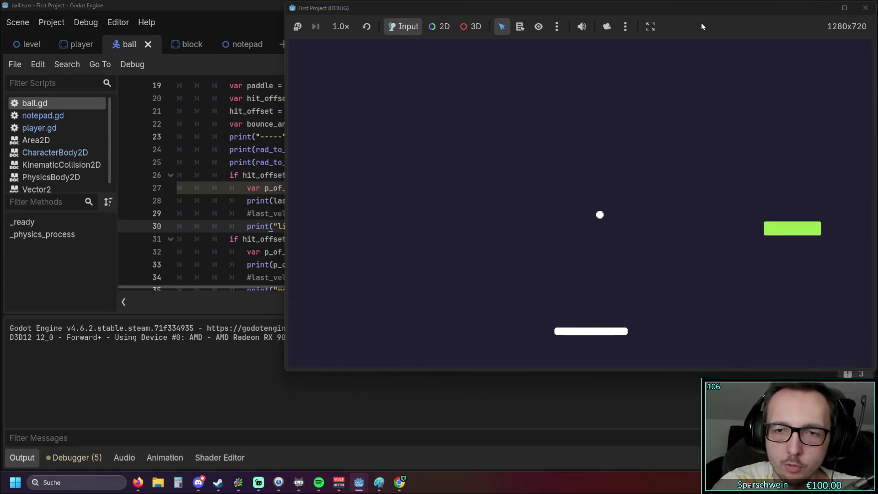
# Bounce the ball off the paddle to log unscaled velocities like (127.4559, 254.9117), then stop the game.
pyautogui.press('Right')
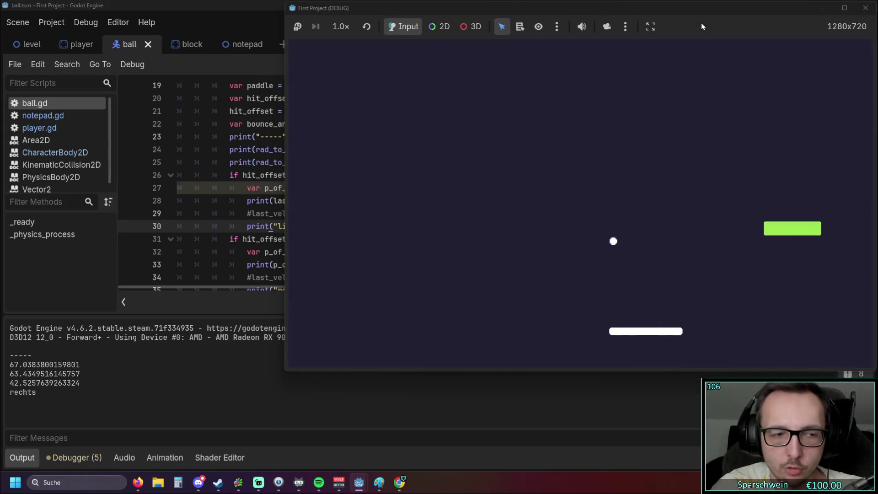
pyautogui.press('Right')
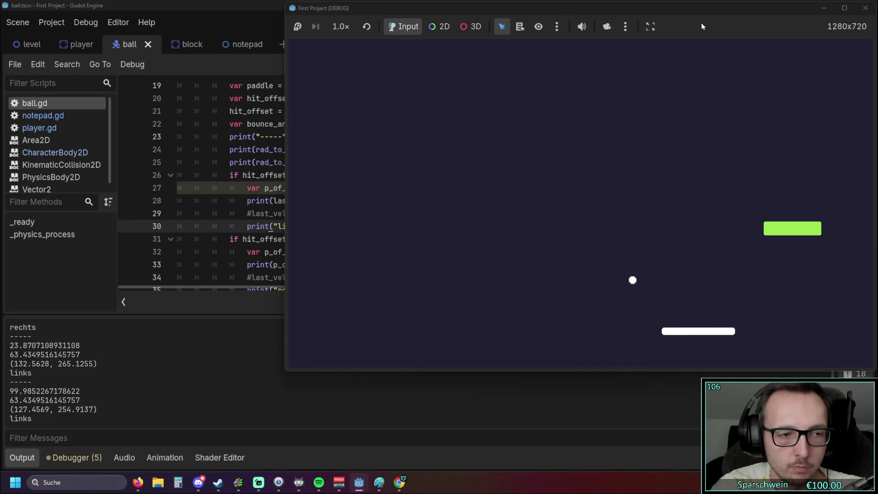
pyautogui.press('Left')
pyautogui.press('Right')
pyautogui.press('Right')
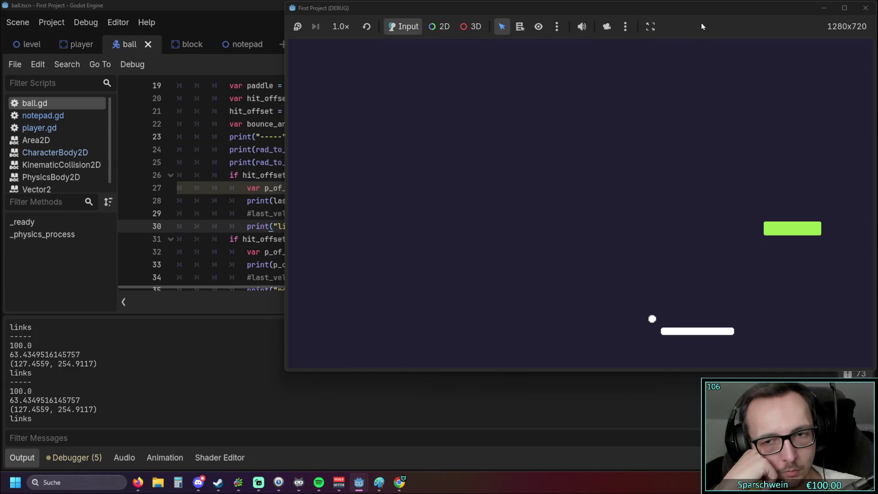
pyautogui.press('Left')
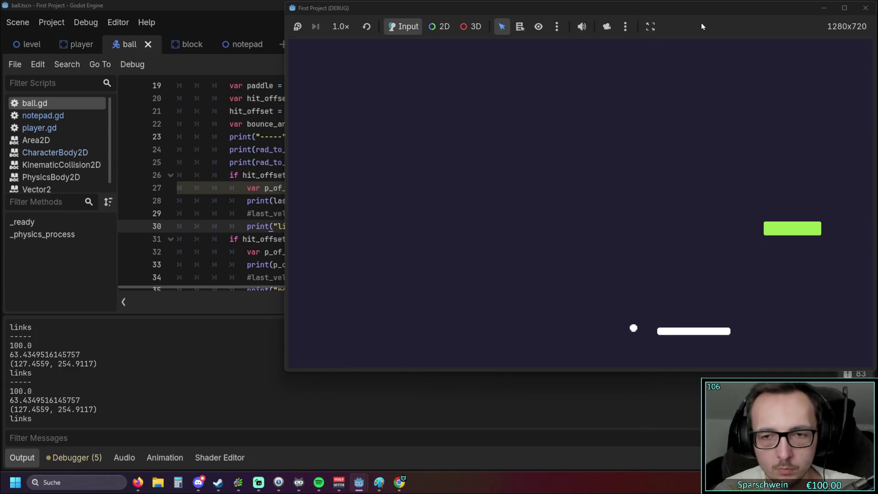
pyautogui.press('Right')
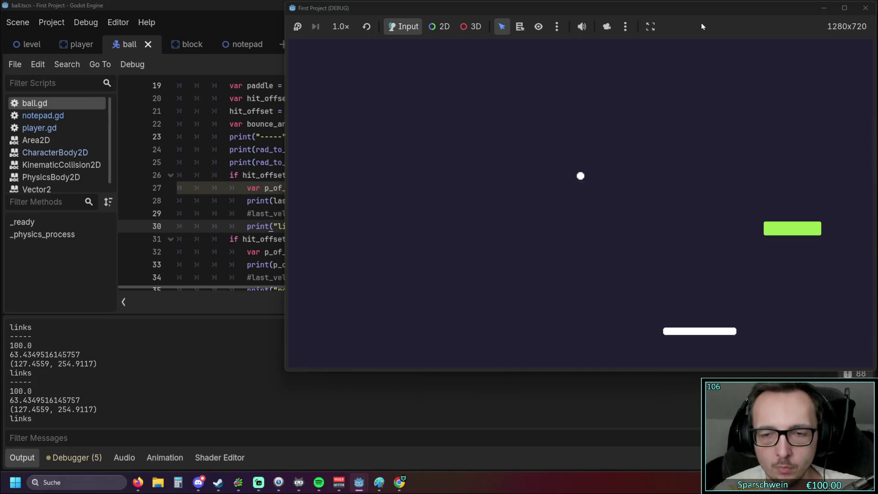
pyautogui.click(866, 8)
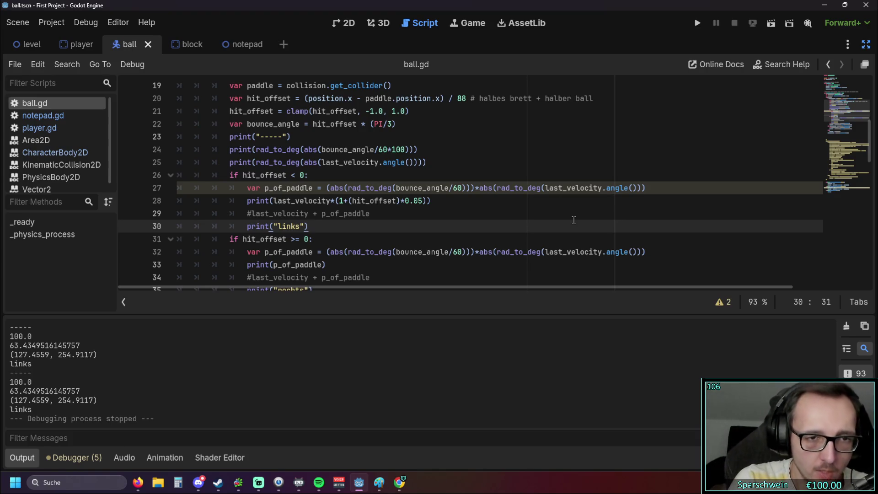
# Undo line 28 back to print(p_of_paddle), then save and rerun the game.
pyautogui.press('Up')
pyautogui.press('Up')
pyautogui.write(')')
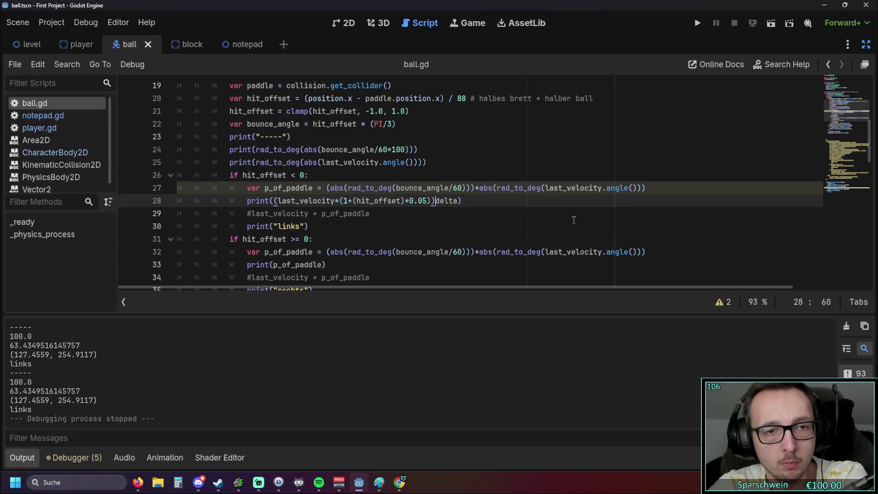
pyautogui.hotkey('ctrl', 'z')
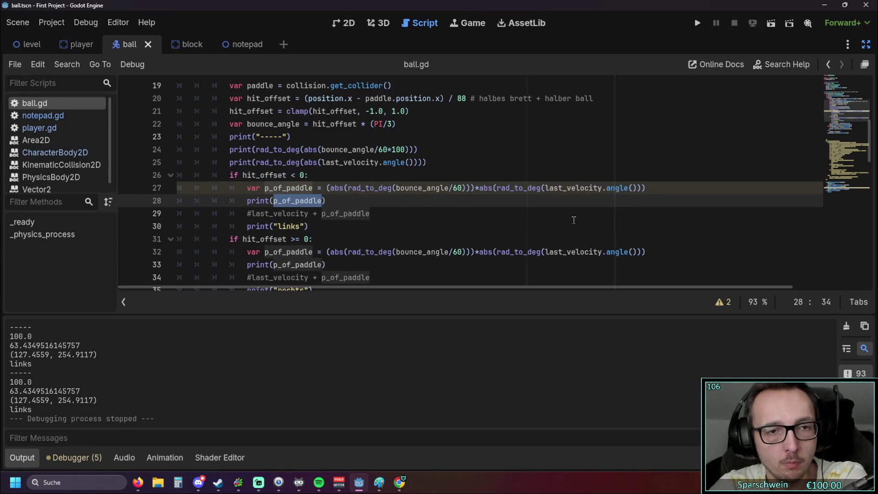
pyautogui.click(561, 211)
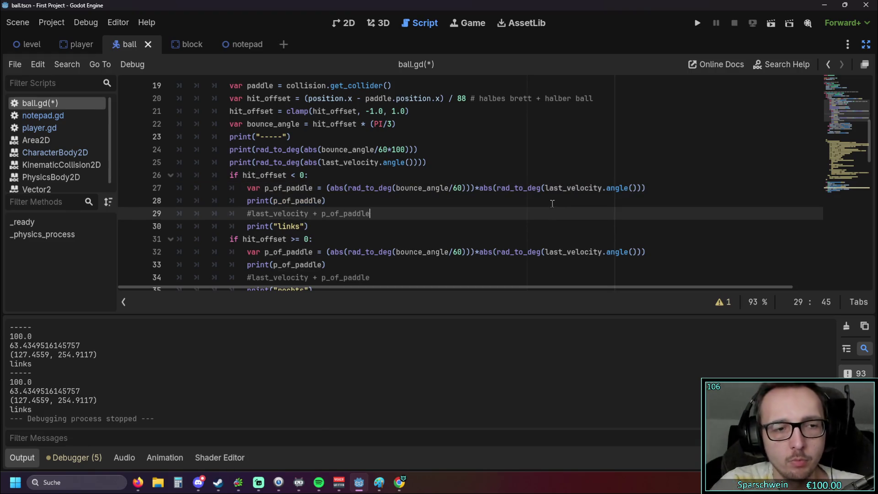
pyautogui.click(697, 26)
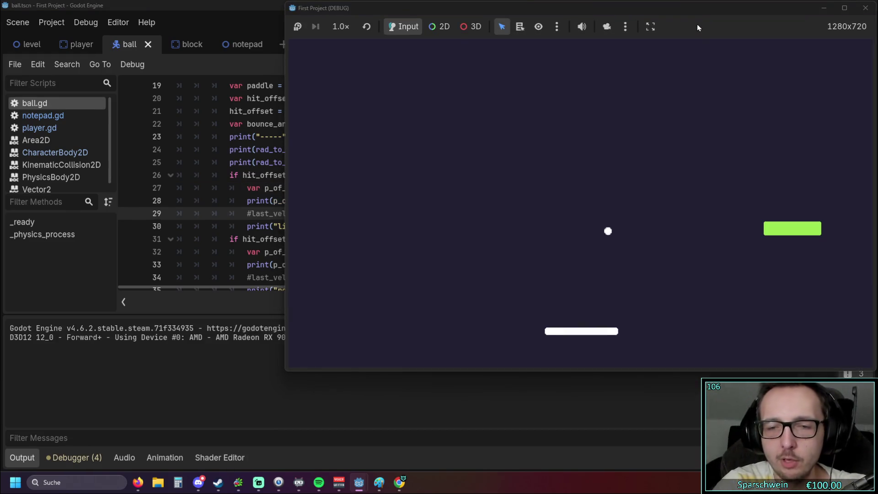
# Hit the ball with both paddle halves to log angles and p_of_paddle values, then return to the script editor.
pyautogui.press('Right')
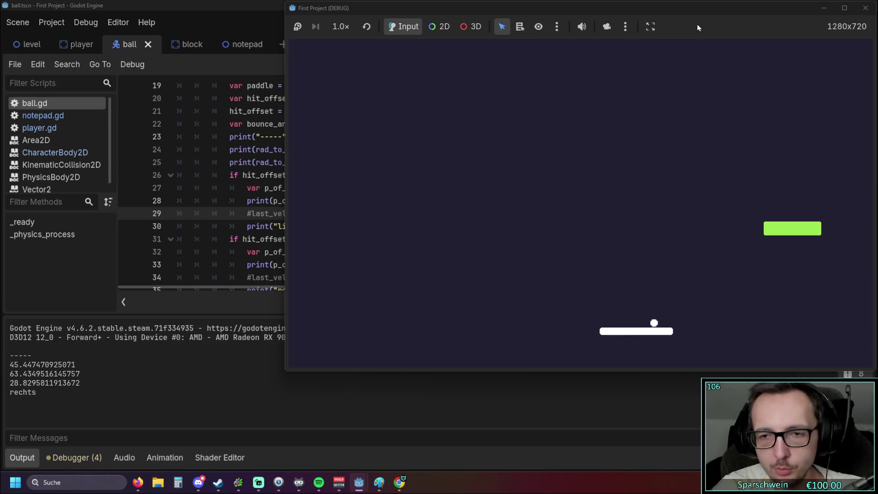
pyautogui.press('Right')
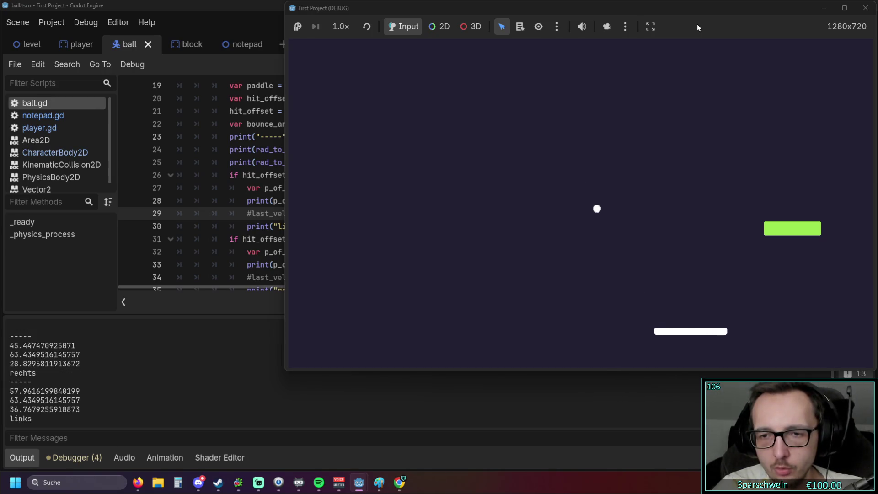
pyautogui.press('Left')
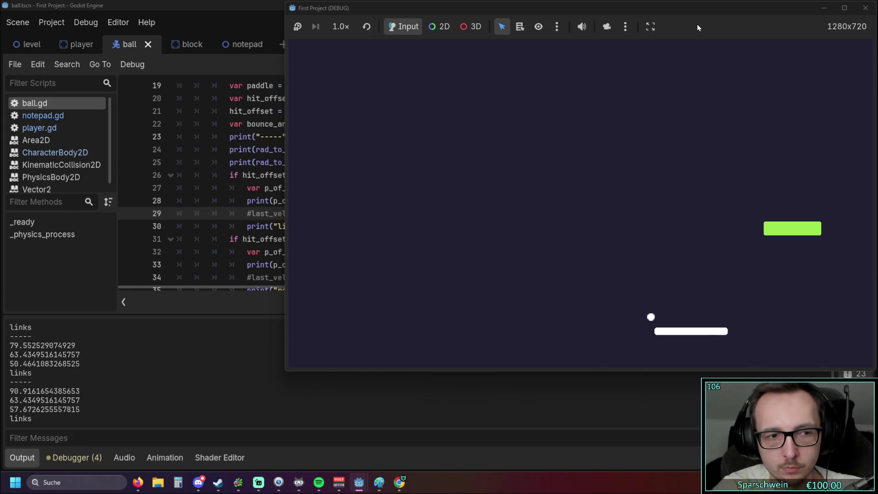
pyautogui.press('Right')
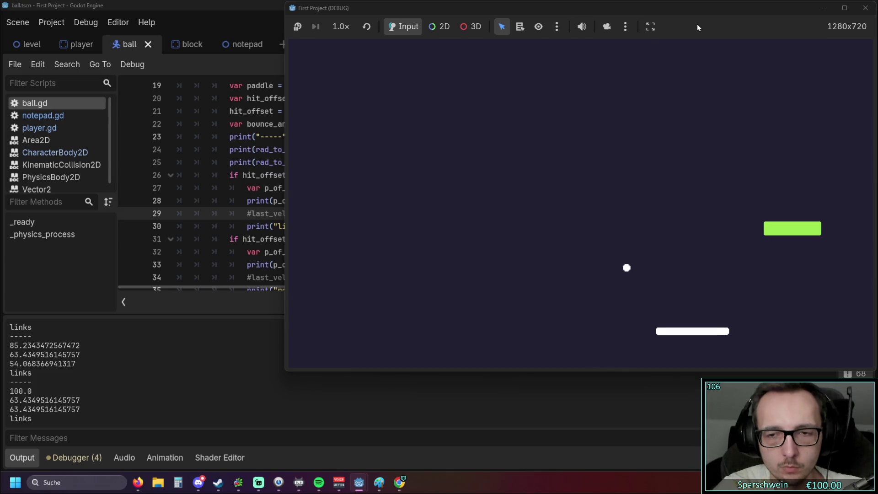
pyautogui.press('Left')
pyautogui.press('Left')
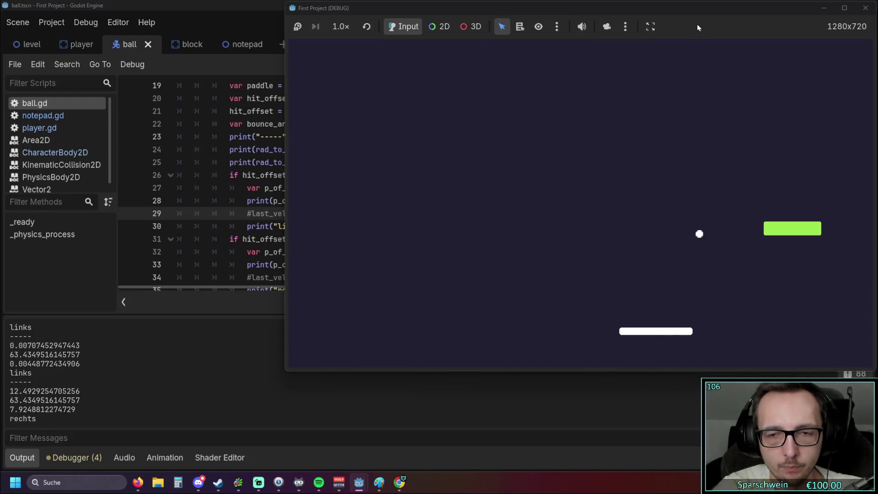
pyautogui.press('Left')
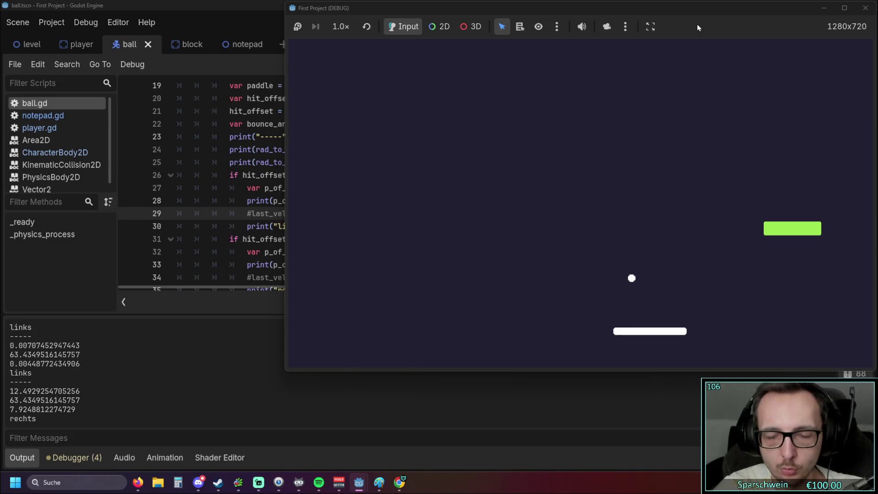
pyautogui.press('Left')
pyautogui.press('Left')
pyautogui.press('Left')
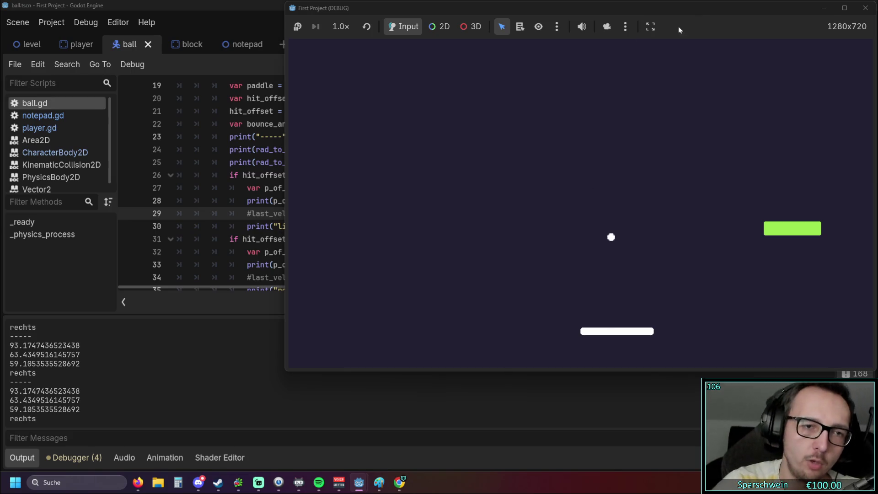
pyautogui.click(267, 200)
# Scroll through the Output log reviewing the rechts hits (48.052, 116.565, 56.012).
pyautogui.scroll(-13, 328, 205)
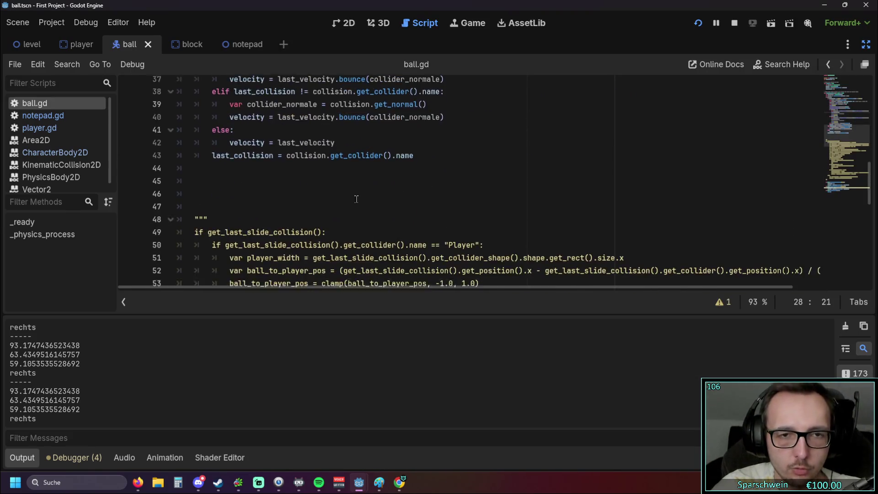
pyautogui.scroll(-2, 402, 180)
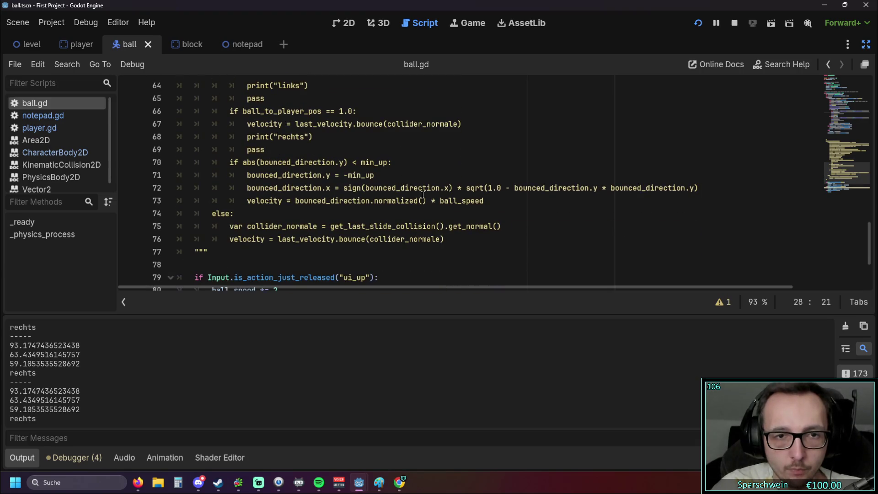
pyautogui.scroll(1, 421, 195)
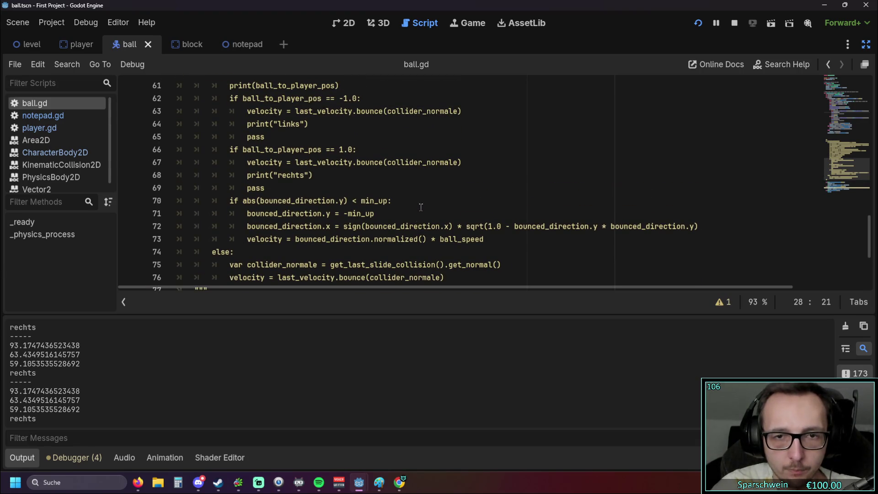
pyautogui.scroll(6, 421, 208)
pyautogui.scroll(-1, 415, 231)
pyautogui.scroll(11, 420, 226)
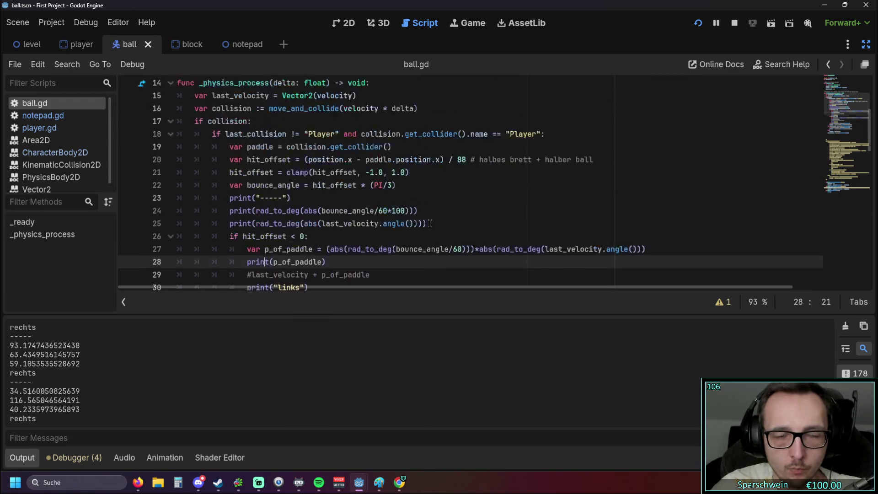
pyautogui.scroll(5, 430, 223)
pyautogui.scroll(-7, 430, 224)
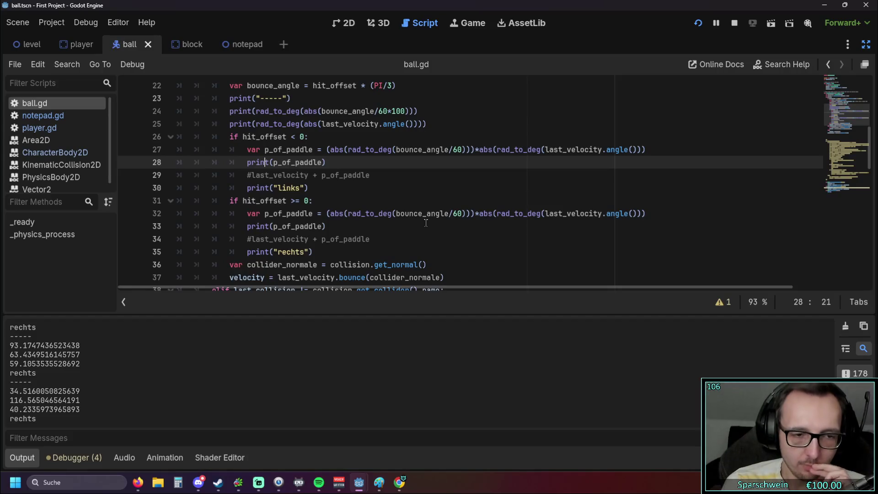
# Bring up the CharacterBody2D documentation in Chrome, then minimize it to return to ball.gd.
pyautogui.click(380, 483)
pyautogui.click(379, 482)
pyautogui.click(396, 484)
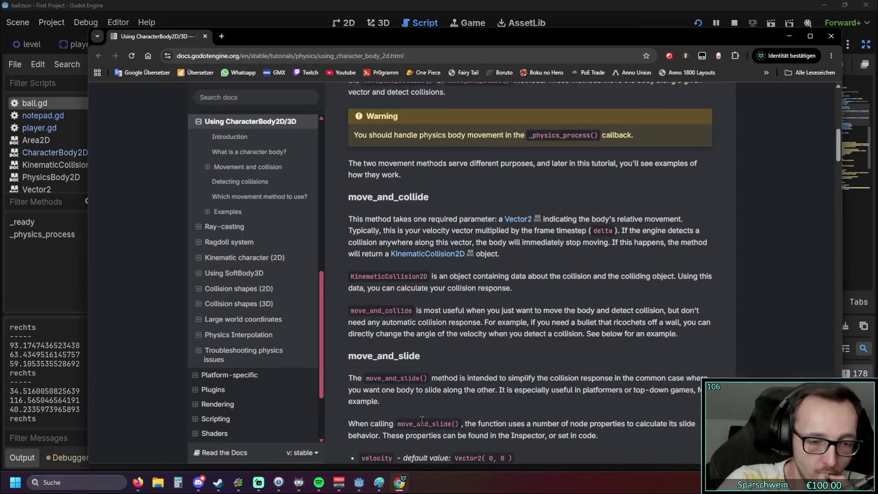
pyautogui.click(831, 36)
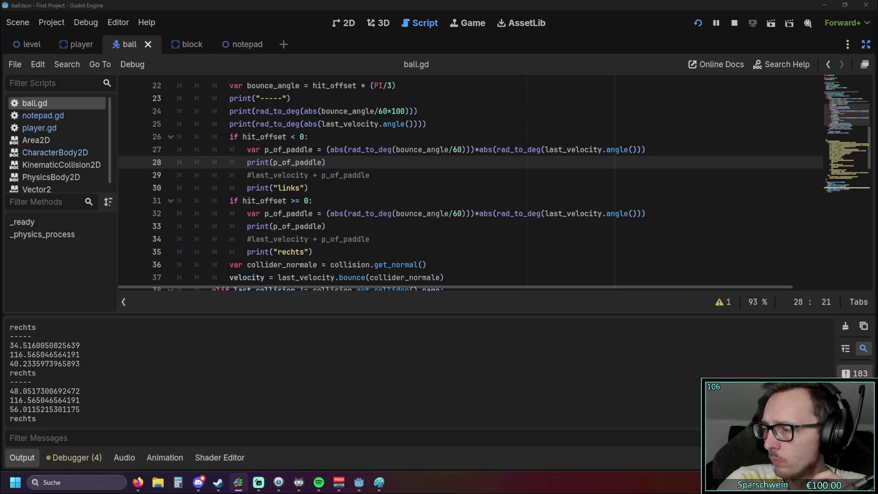
# Close the running game window from the Godot taskbar preview to end debugging.
pyautogui.click(508, 221)
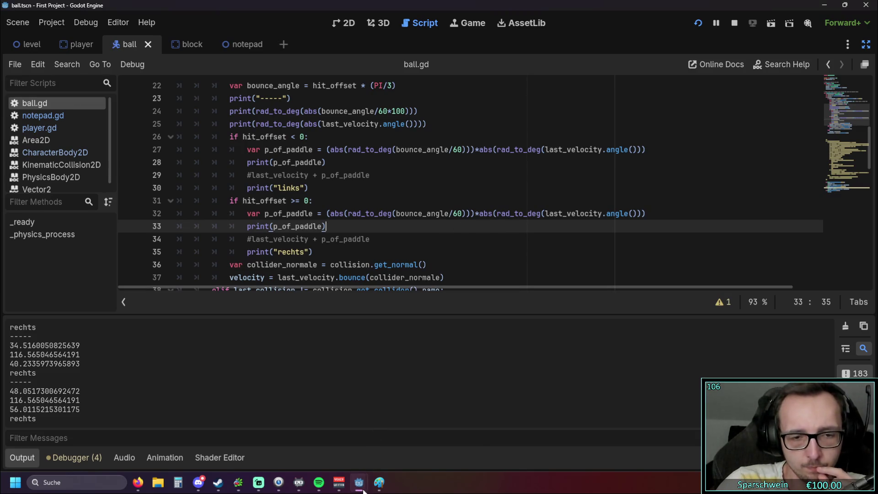
pyautogui.moveTo(364, 490)
pyautogui.click(441, 401)
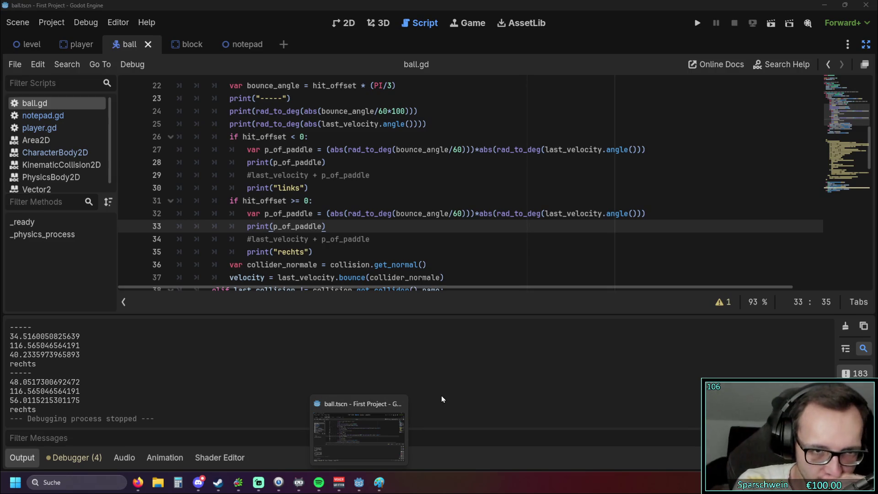
# Launch the game and steer the paddle to log rechts hits such as 61.357, 63.435 and 38.922.
pyautogui.click(695, 27)
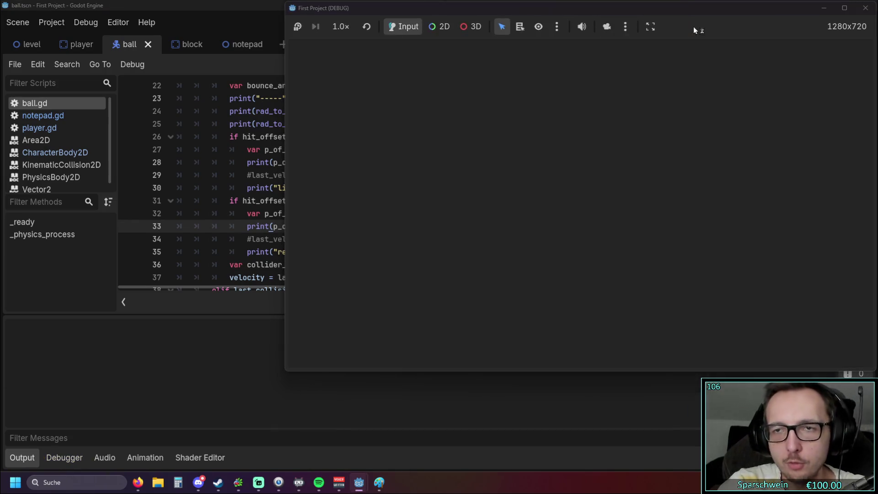
pyautogui.press('Right')
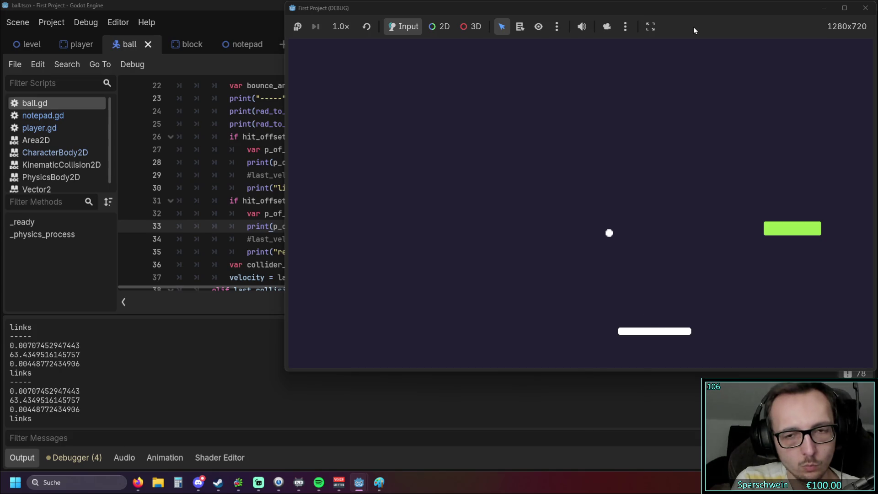
pyautogui.press('Left')
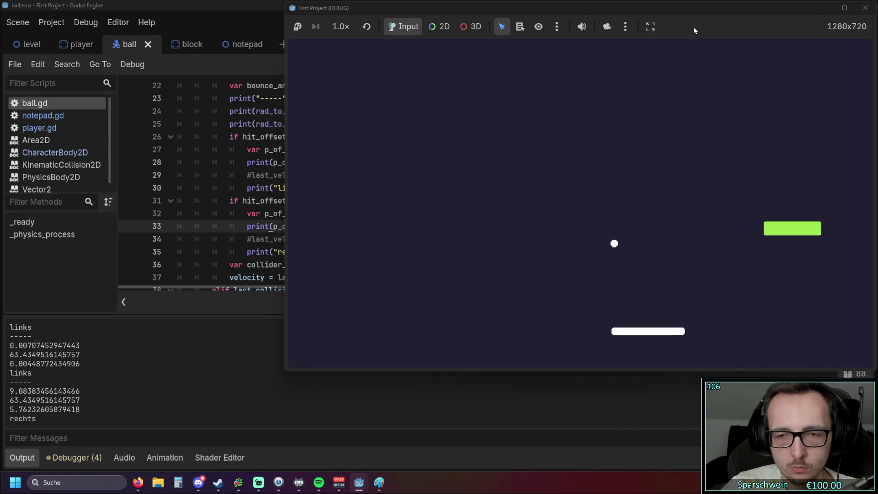
pyautogui.press('Left')
pyautogui.press('Left')
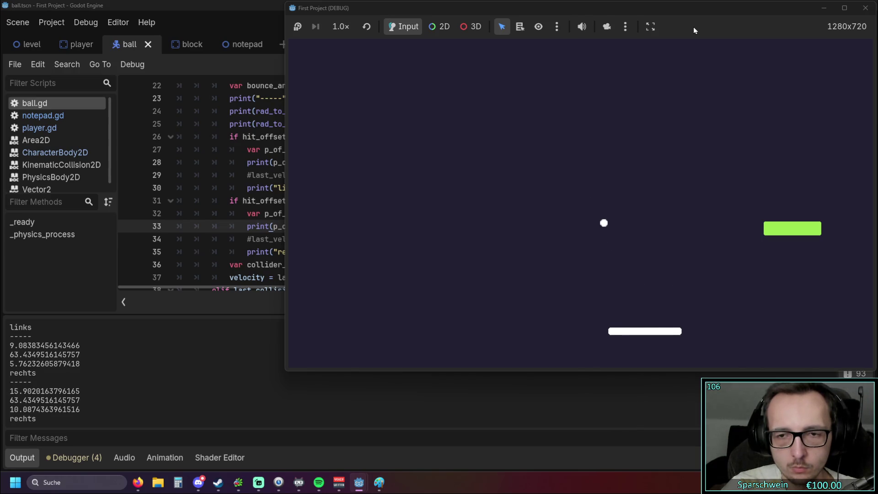
pyautogui.press('Left')
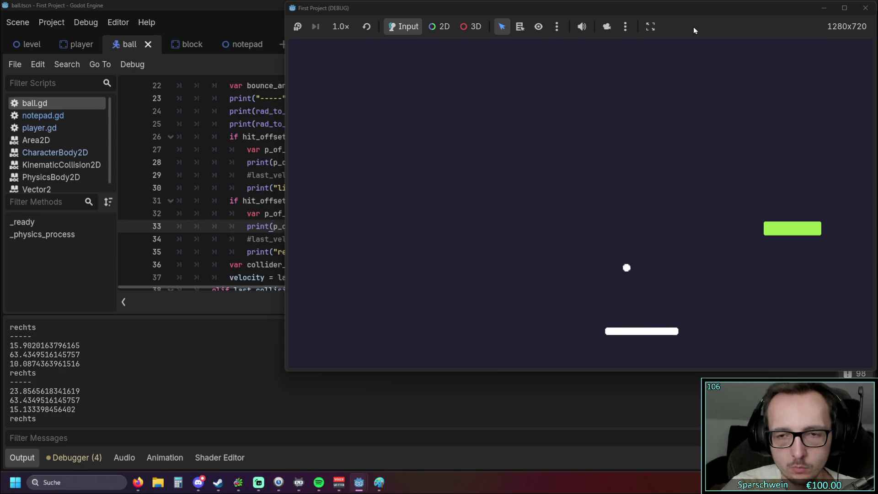
pyautogui.press('Left')
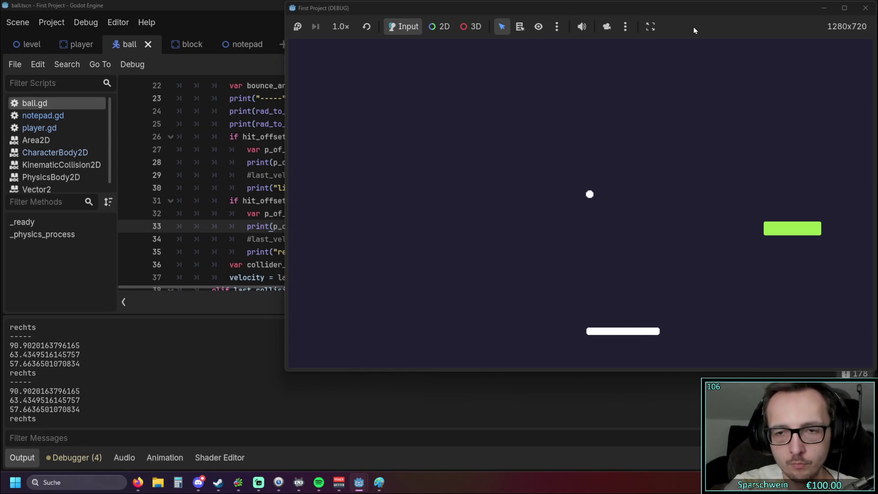
pyautogui.press('Right')
pyautogui.press('Right')
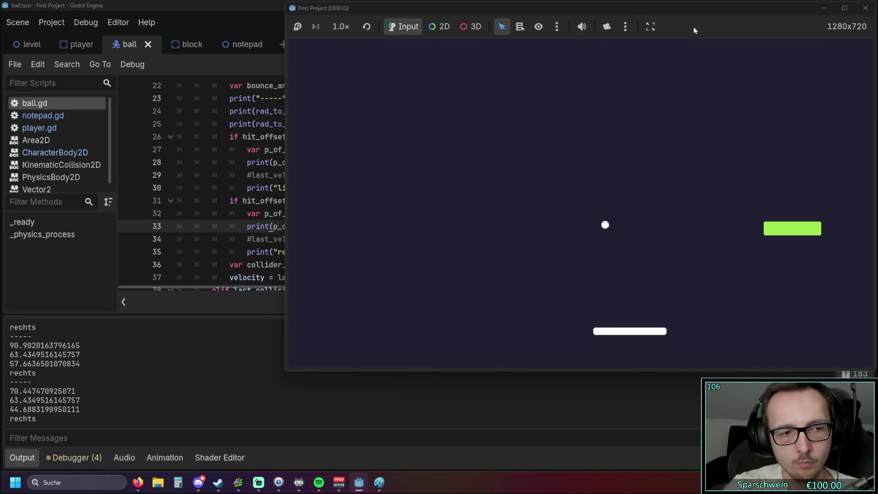
pyautogui.press('Right')
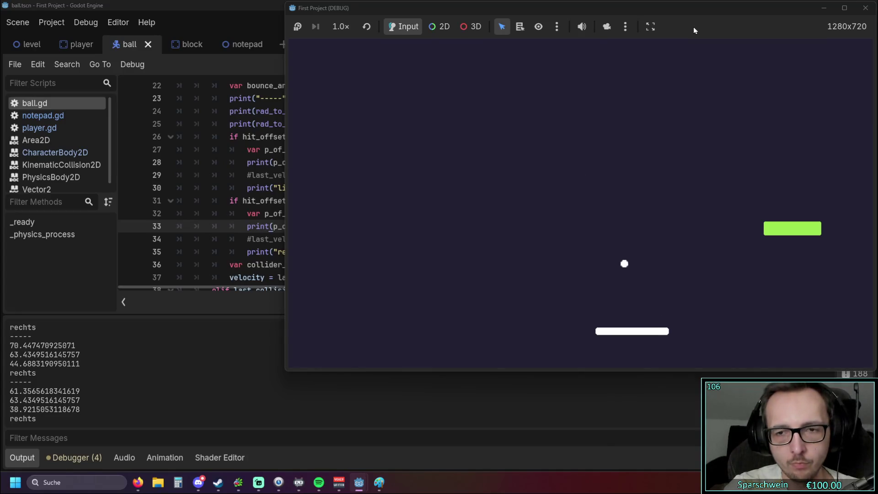
pyautogui.press('Right')
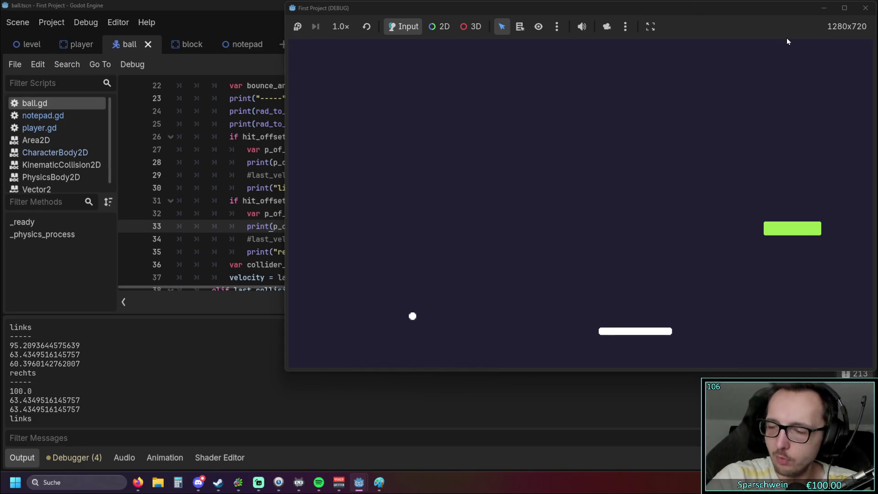
# Switch back to the ball.gd script editor and select lines 29–30.
pyautogui.hotkey('alt', 'Tab')
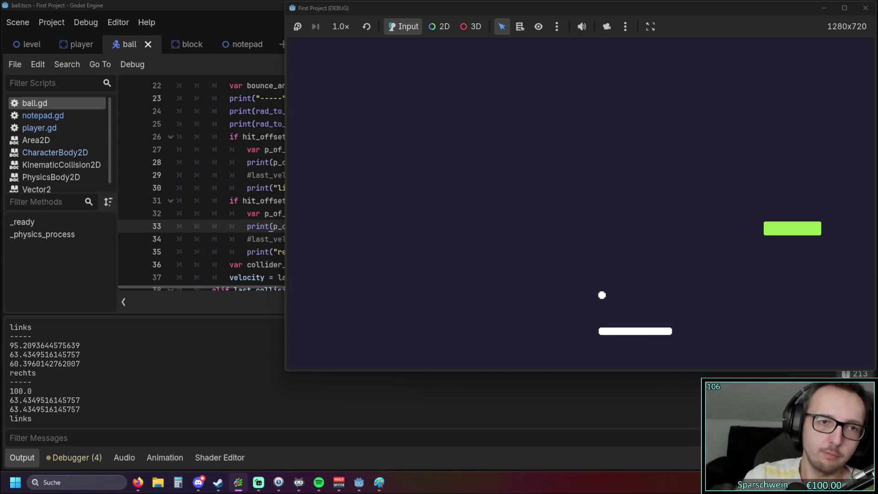
pyautogui.click(242, 138)
pyautogui.moveTo(252, 112); pyautogui.dragTo(352, 111)
pyautogui.moveTo(311, 188); pyautogui.dragTo(400, 181)
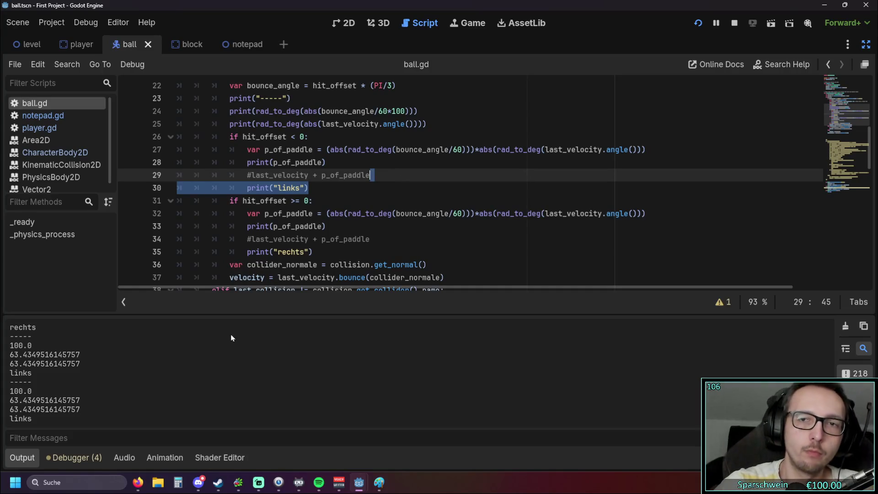
# Pause and resume the running game, then bring the editor back in front.
pyautogui.click(717, 23)
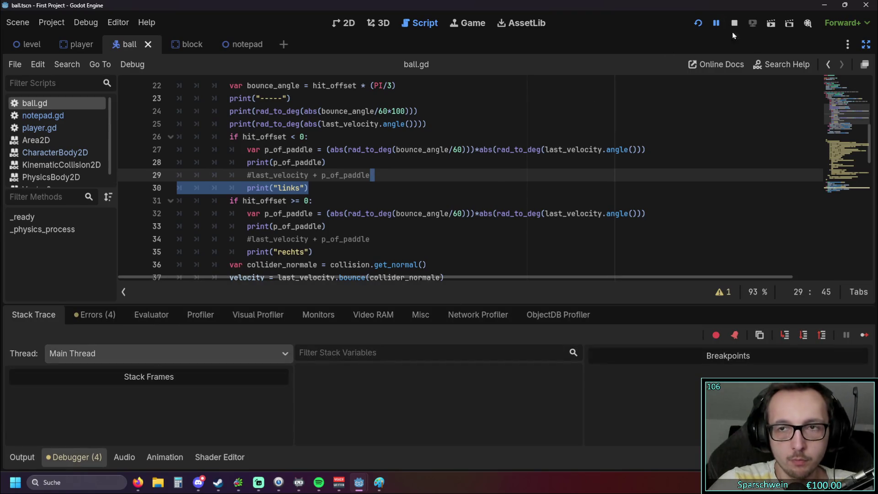
pyautogui.click(720, 26)
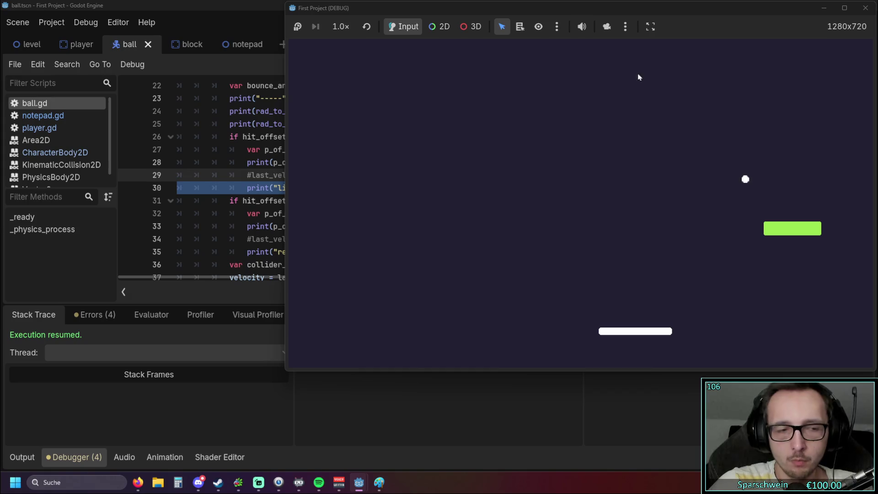
pyautogui.click(672, 9)
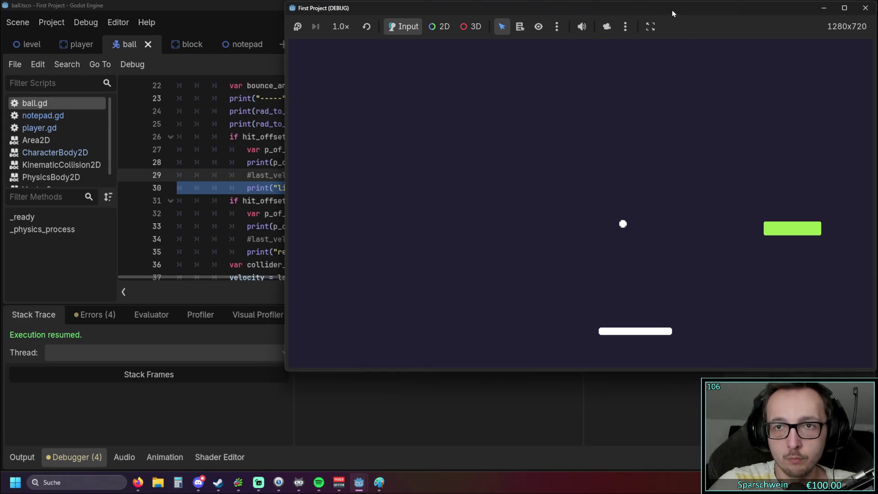
pyautogui.click(200, 339)
# Review the Debugger errors list and restart the game for a fresh run.
pyautogui.click(79, 314)
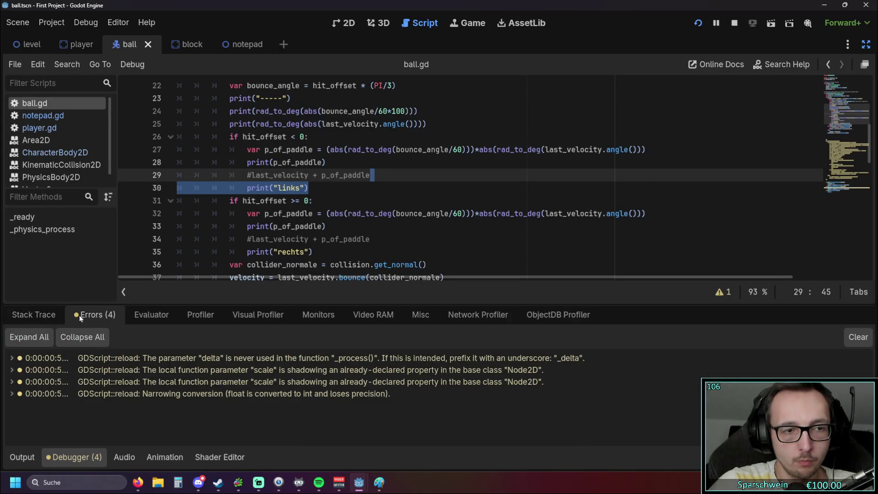
pyautogui.click(34, 314)
pyautogui.click(700, 26)
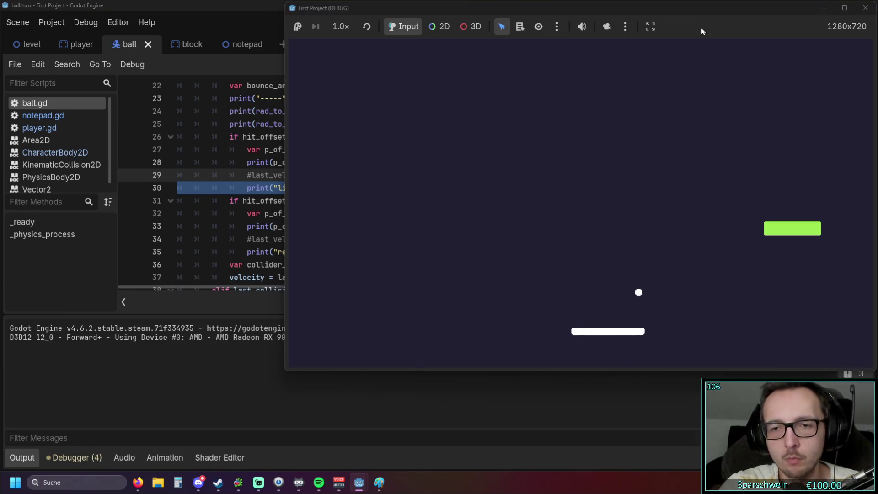
# Steer the paddle left and right to bounce the ball in the fresh run.
pyautogui.press('Right')
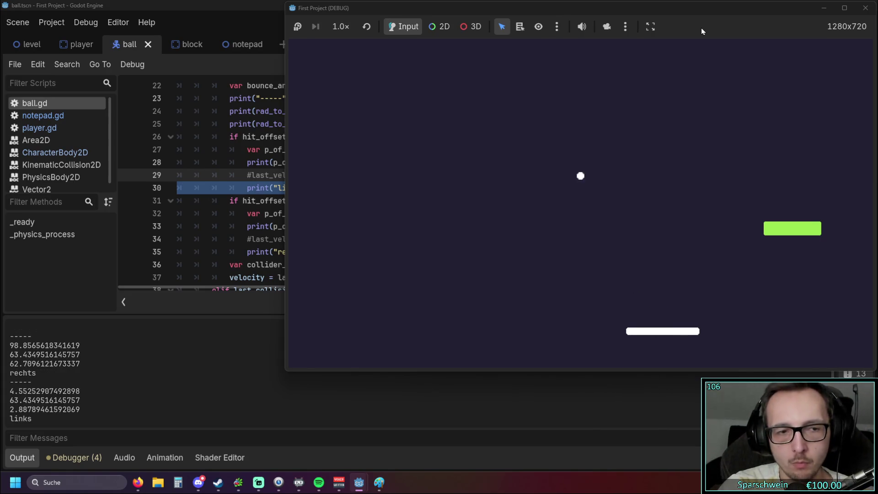
pyautogui.press('Right')
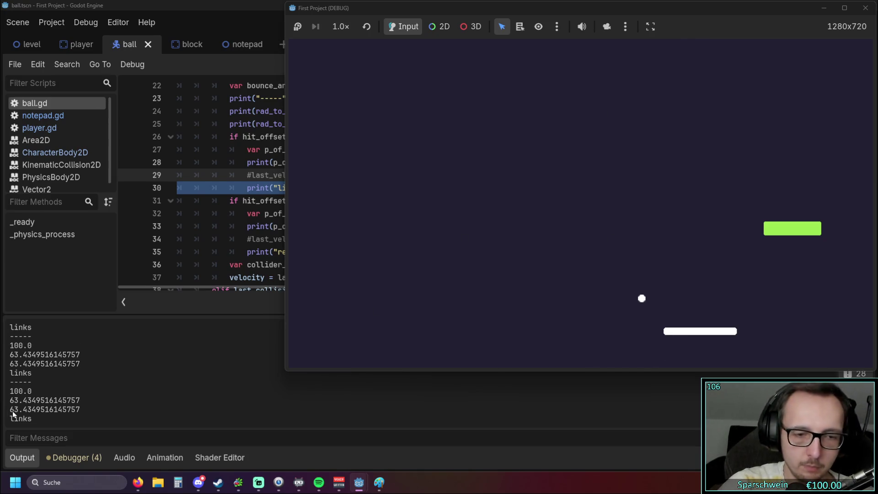
pyautogui.press('Left')
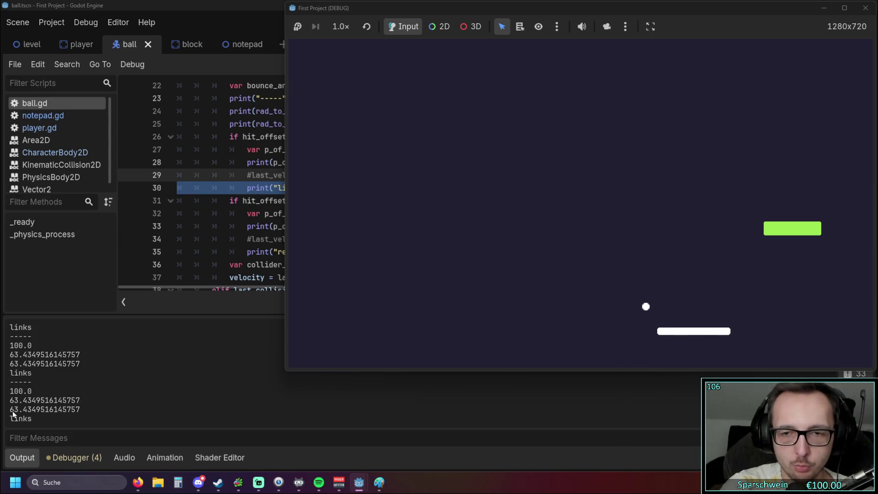
pyautogui.press('Left')
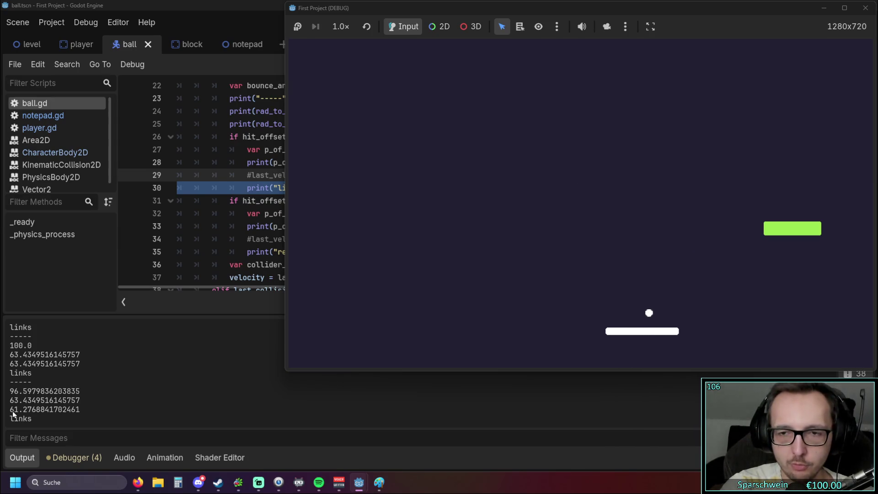
pyautogui.press('Left')
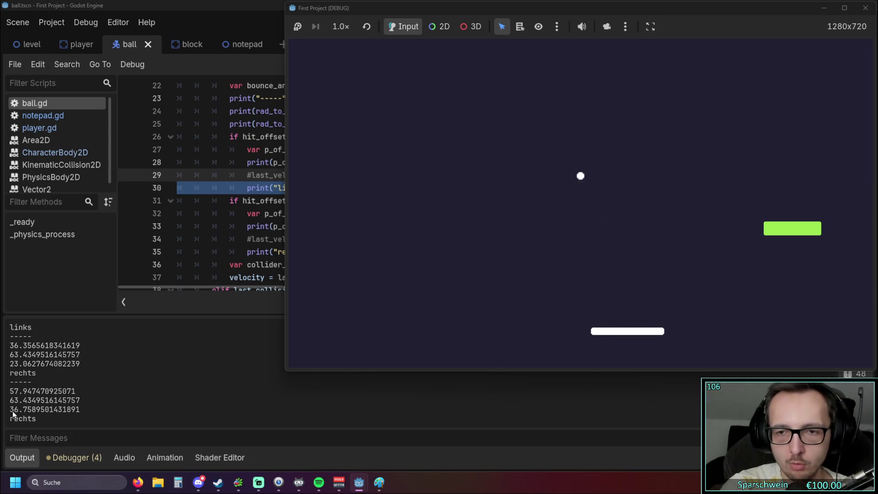
pyautogui.press('Left')
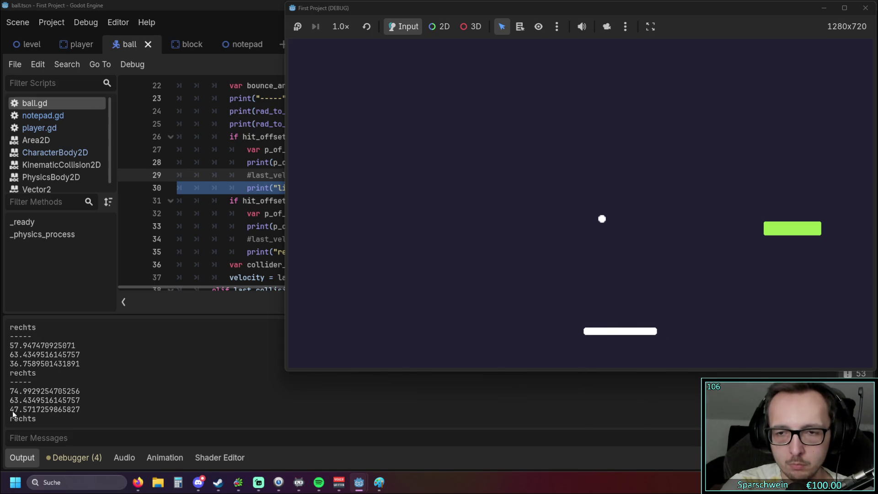
pyautogui.press('Right')
pyautogui.press('Right')
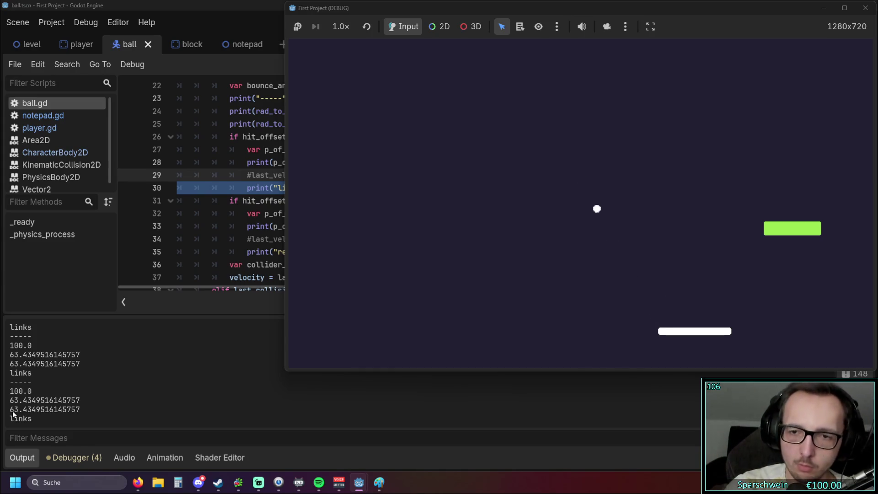
# Bounce the ball a few more times, logging 87.507, 63.435 and 55.510, then return to ball.gd line 35.
pyautogui.press('Left')
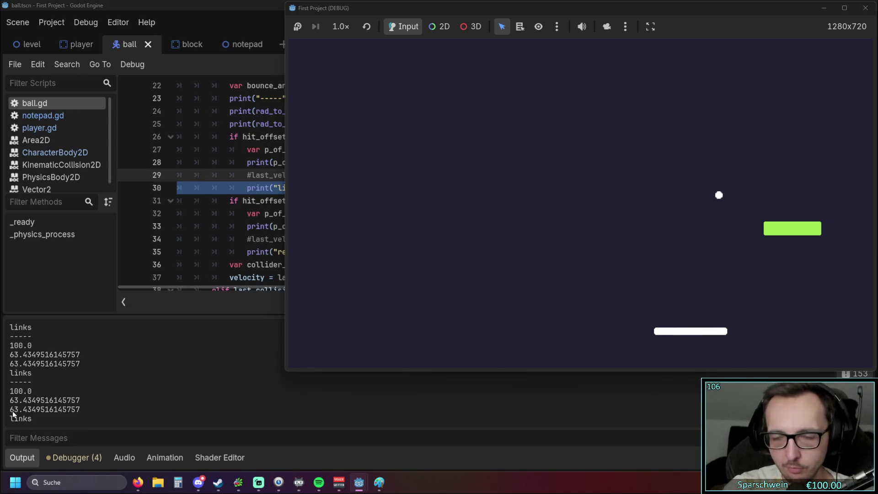
pyautogui.press('Left')
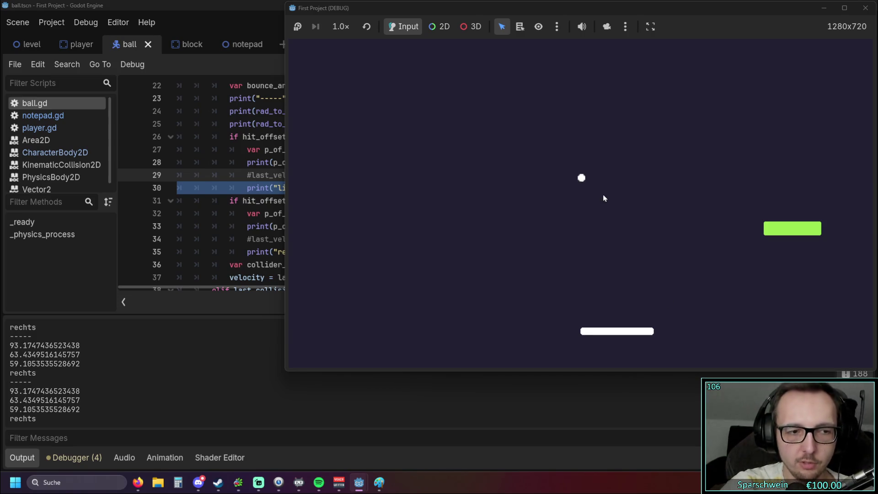
pyautogui.press('Left')
pyautogui.press('Right')
pyautogui.press('Right')
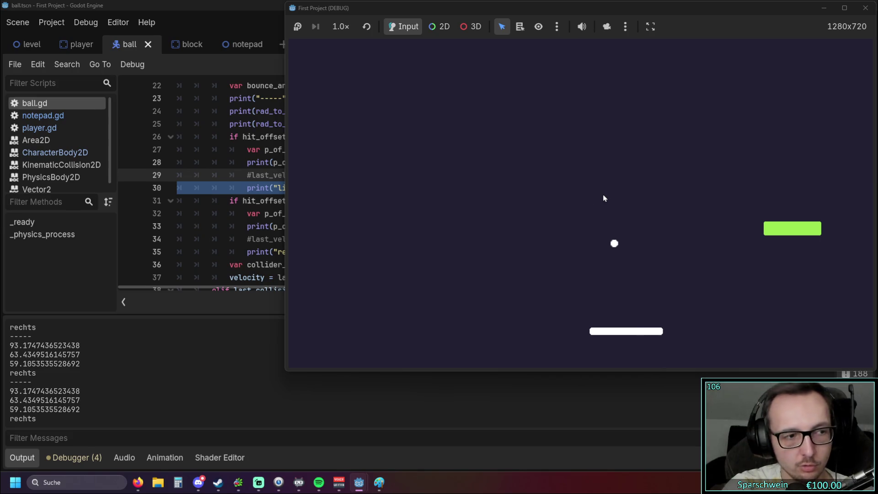
pyautogui.press('Right')
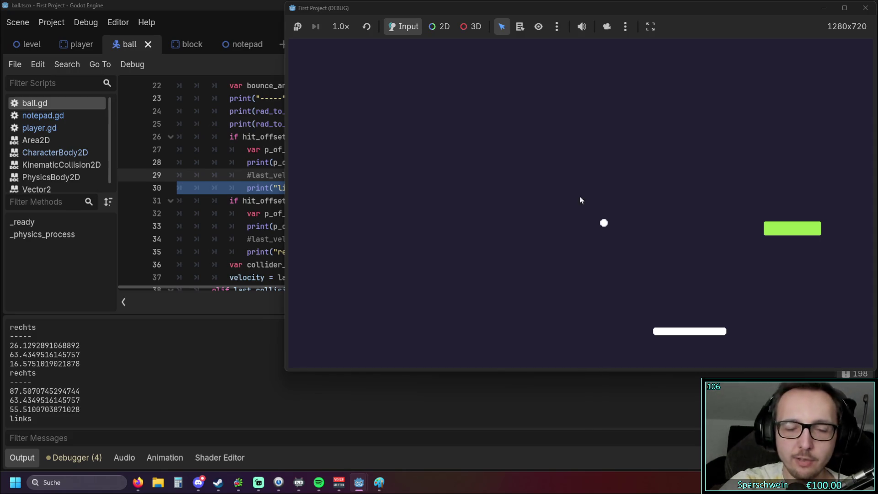
pyautogui.hotkey('alt', 'Tab')
pyautogui.click(326, 251)
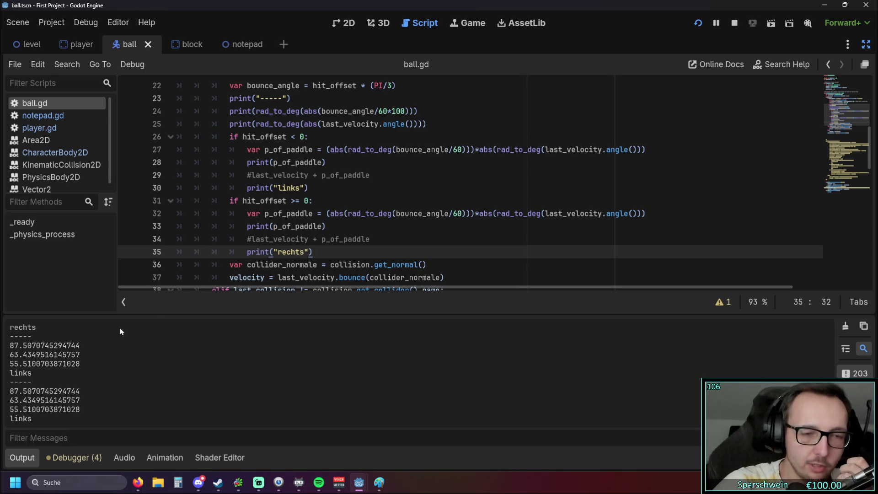
# Review the printed output values and the bounce code on lines 30–35 of ball.gd.
pyautogui.moveTo(15, 418); pyautogui.dragTo(55, 404)
pyautogui.click(193, 392)
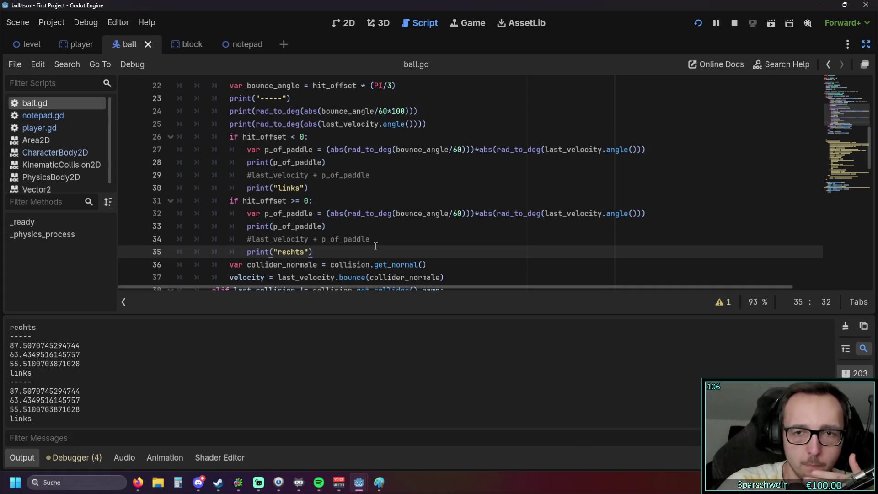
pyautogui.scroll(2, 407, 248)
pyautogui.scroll(-2, 386, 220)
pyautogui.click(333, 213)
pyautogui.click(434, 248)
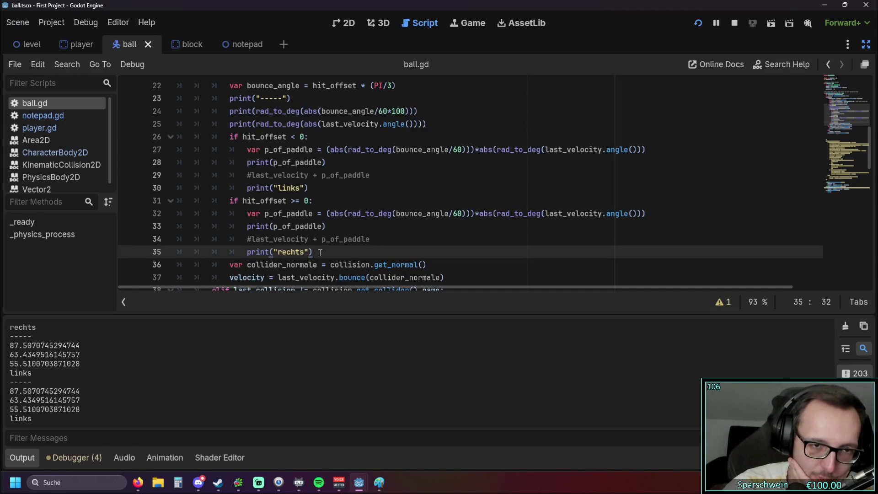
pyautogui.moveTo(320, 252); pyautogui.dragTo(225, 188)
pyautogui.click(406, 224)
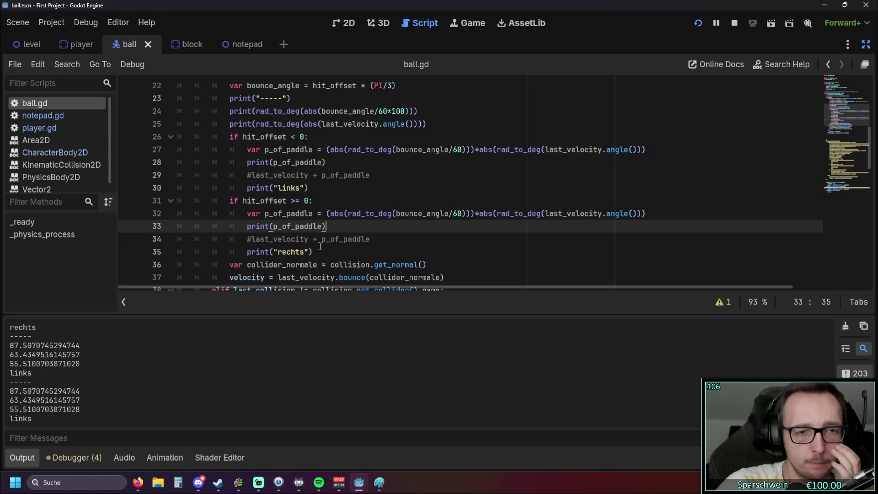
pyautogui.scroll(1, 309, 247)
pyautogui.scroll(-1, 302, 249)
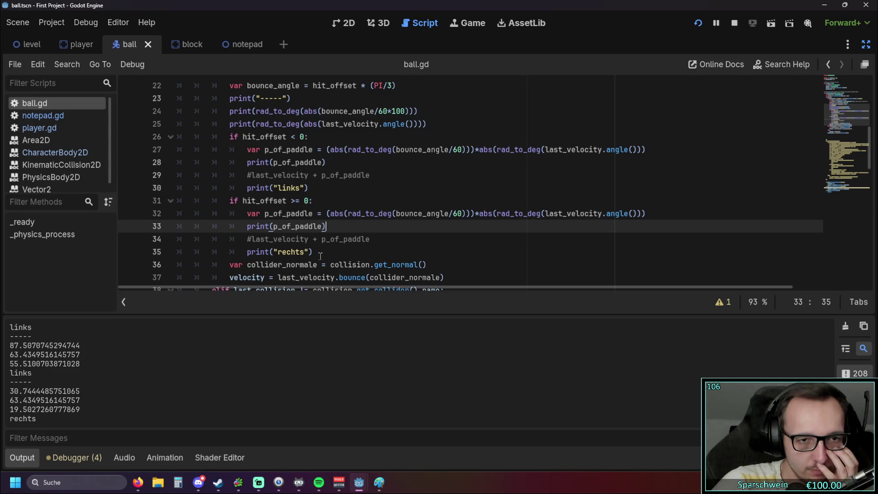
pyautogui.click(281, 233)
pyautogui.click(350, 231)
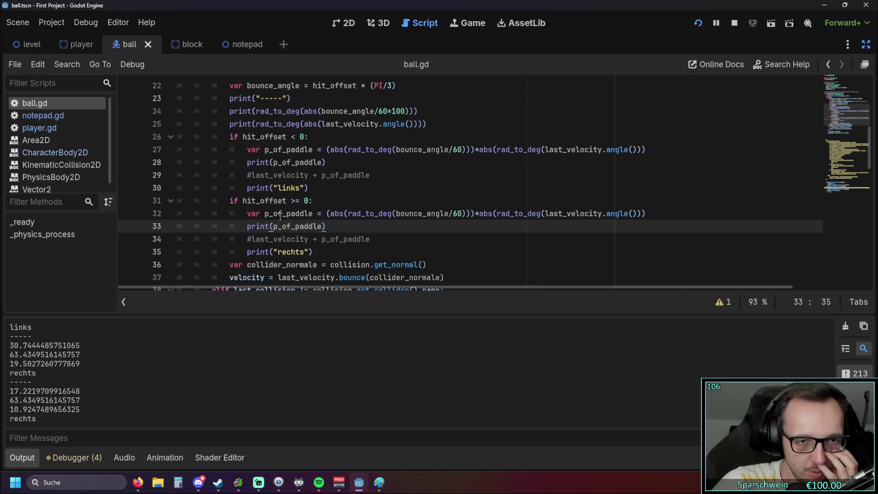
# Highlight the occurrences of p_of_paddle and scroll through the script.
pyautogui.doubleClick(280, 213)
pyautogui.click(352, 239)
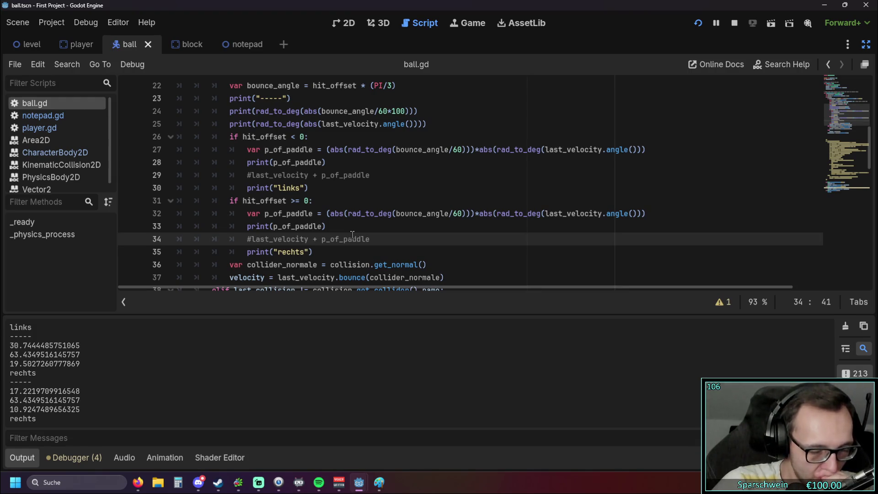
pyautogui.scroll(1, 353, 238)
pyautogui.scroll(-1, 353, 238)
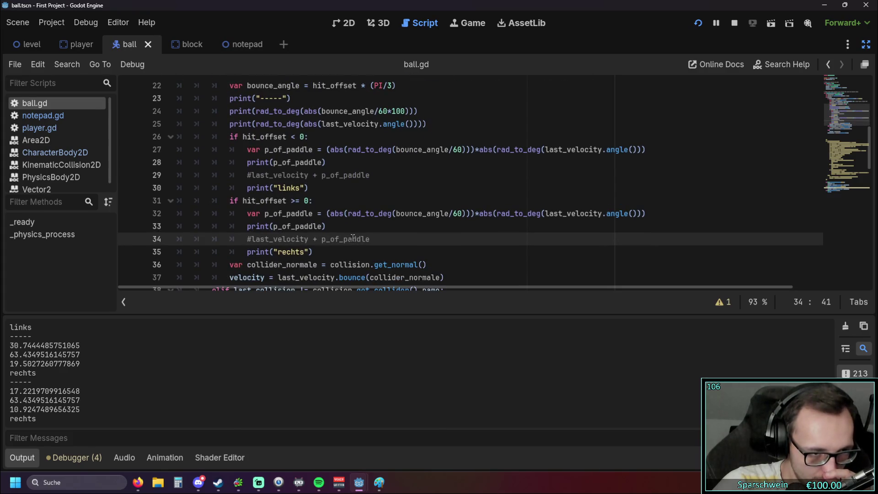
pyautogui.scroll(1, 353, 238)
pyautogui.scroll(1, 347, 232)
pyautogui.scroll(-1, 334, 223)
pyautogui.scroll(1, 334, 223)
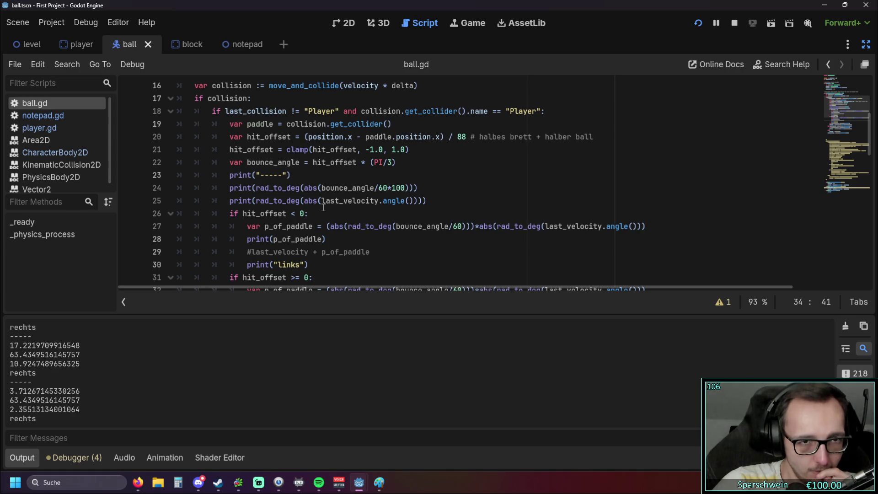
# Add print(abs(bounce_angle)) as line 24 below the divider print and run the project.
pyautogui.moveTo(305, 189); pyautogui.dragTo(375, 189)
pyautogui.click(310, 175)
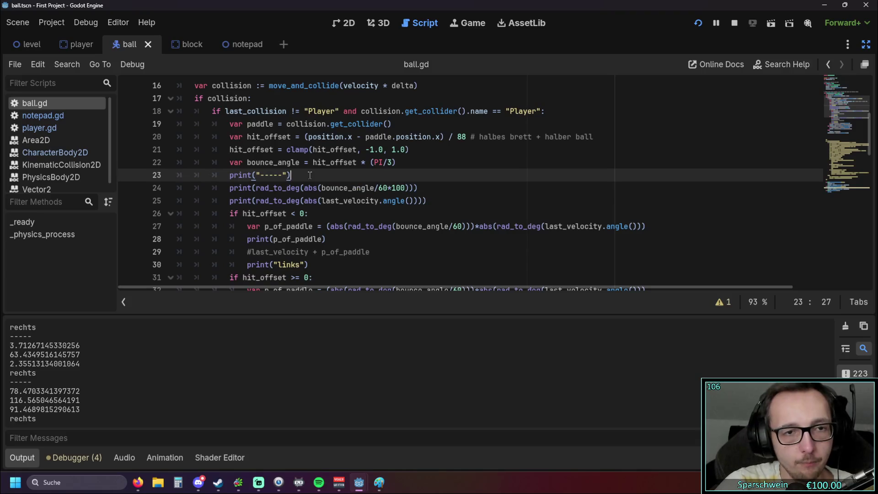
pyautogui.press('Return')
pyautogui.write('print')
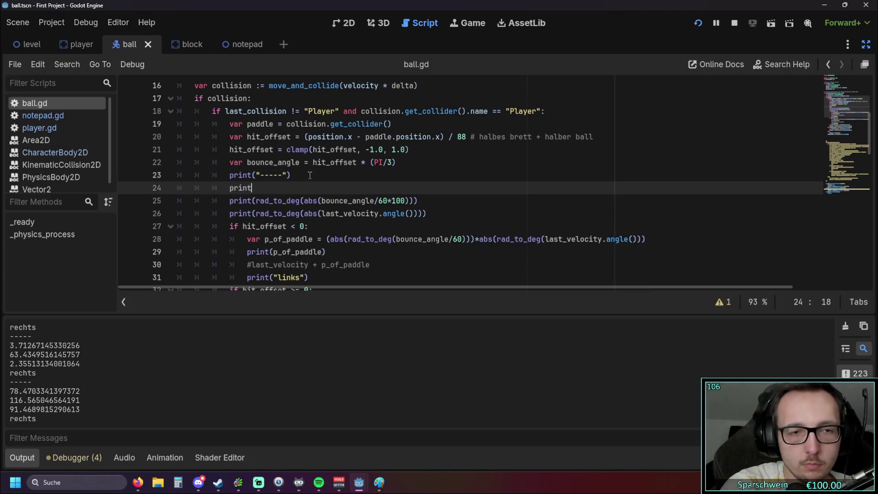
pyautogui.write('/')
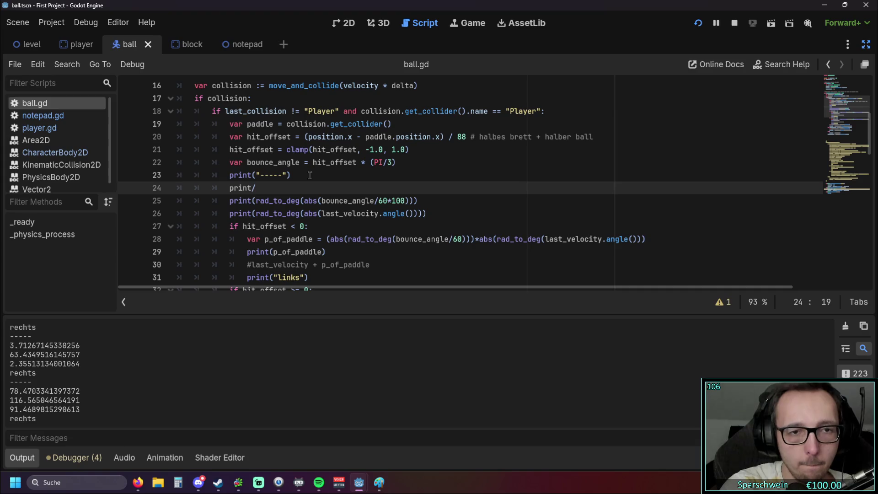
pyautogui.write('abs(bounce_angle')
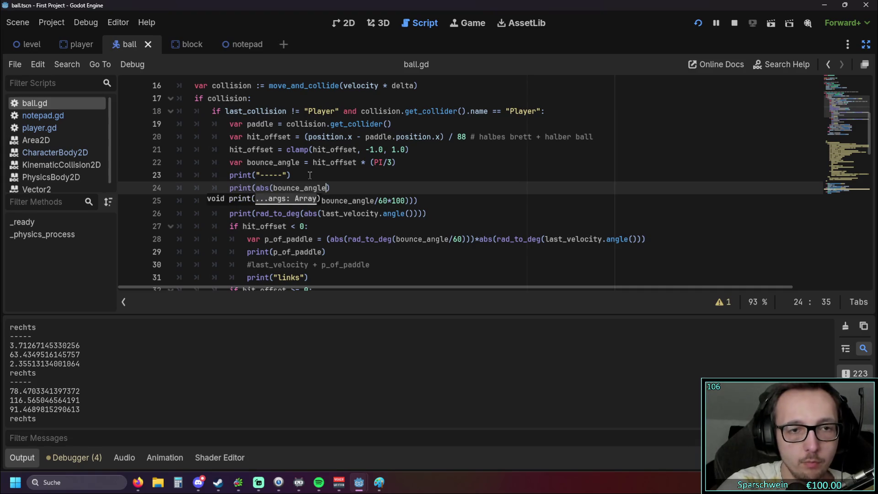
pyautogui.write(')')
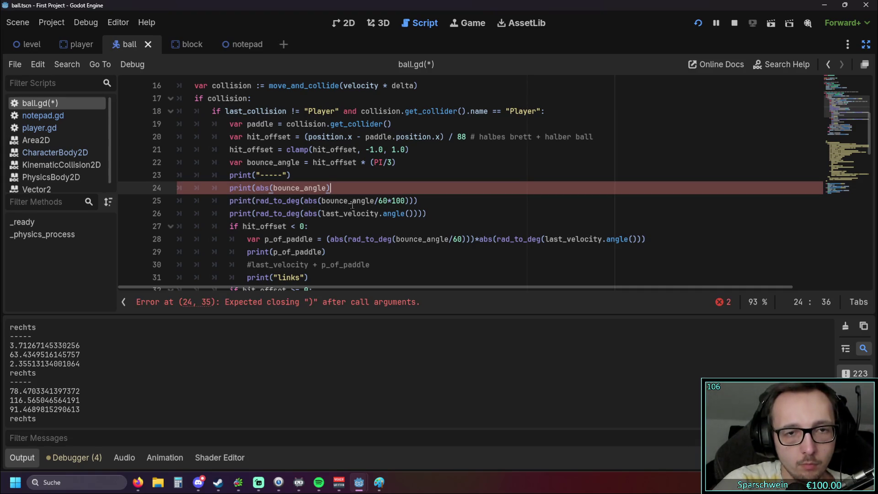
pyautogui.click(321, 224)
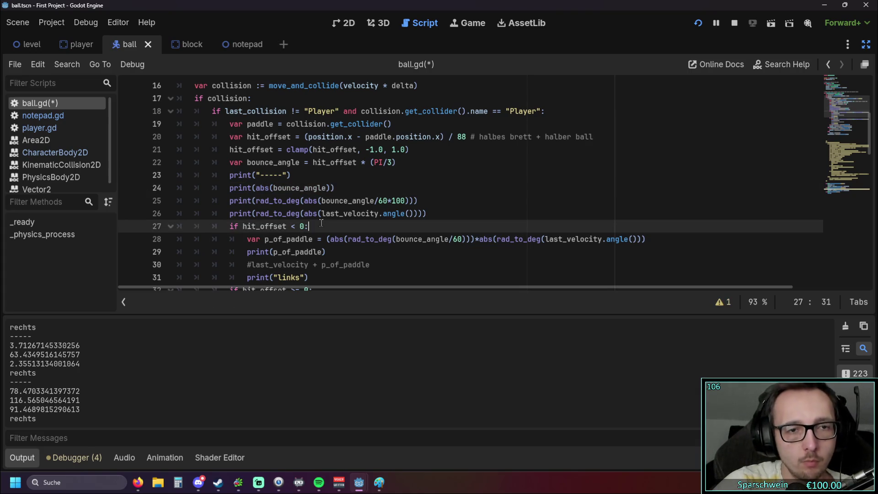
pyautogui.click(699, 23)
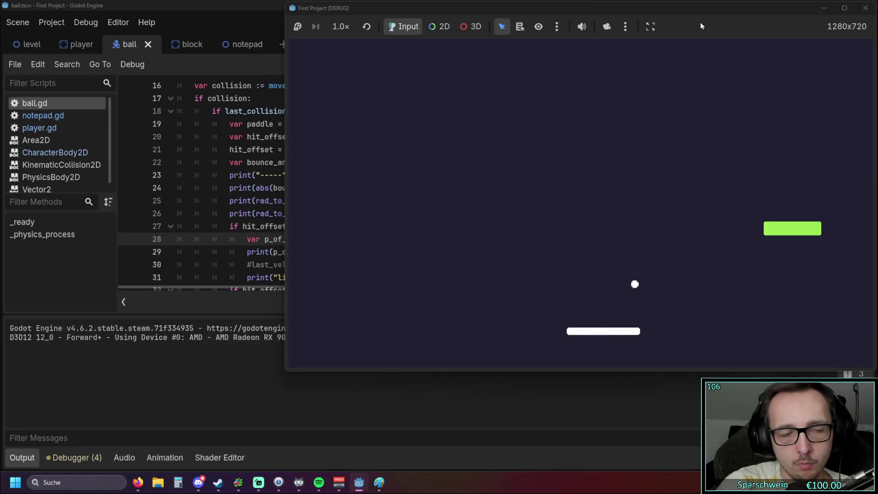
# Bounce the ball off the paddle, then stop and rerun the game.
pyautogui.press('Right')
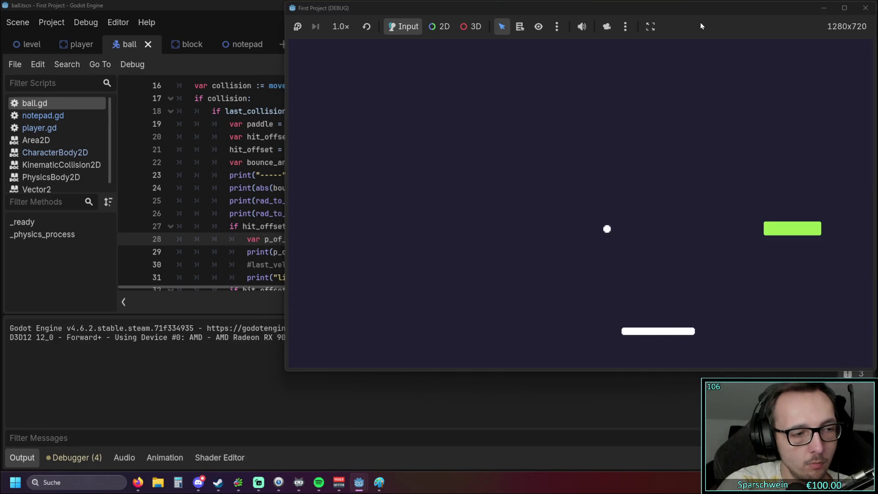
pyautogui.press('Right')
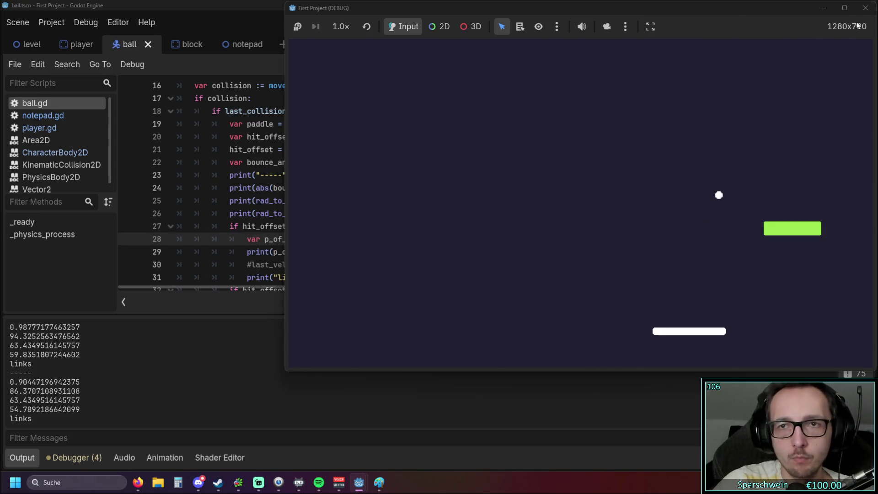
pyautogui.click(866, 8)
pyautogui.click(337, 190)
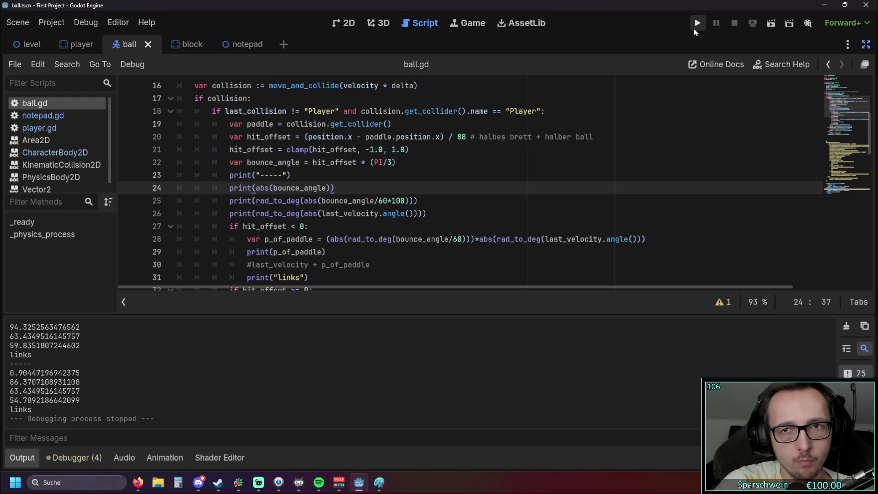
pyautogui.click(694, 30)
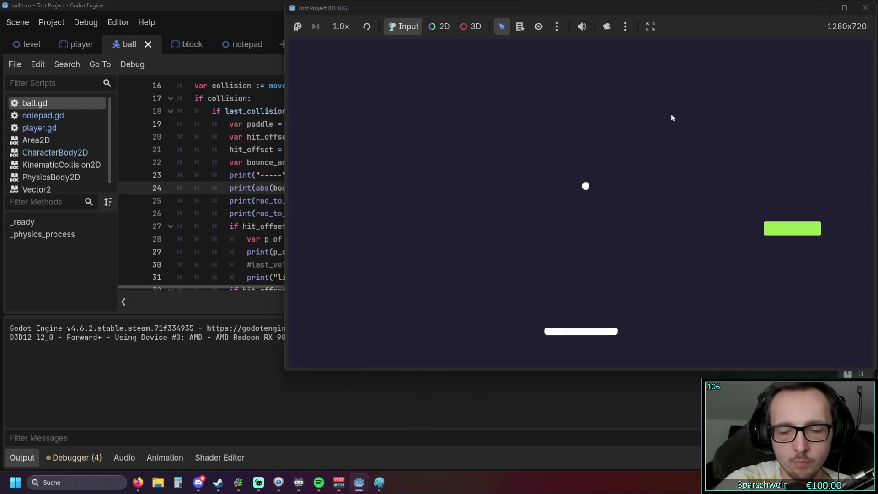
# Play another round logging raw angle 1.0471975511966, then select rad_to_deg on line 25.
pyautogui.press('Right')
pyautogui.press('Right')
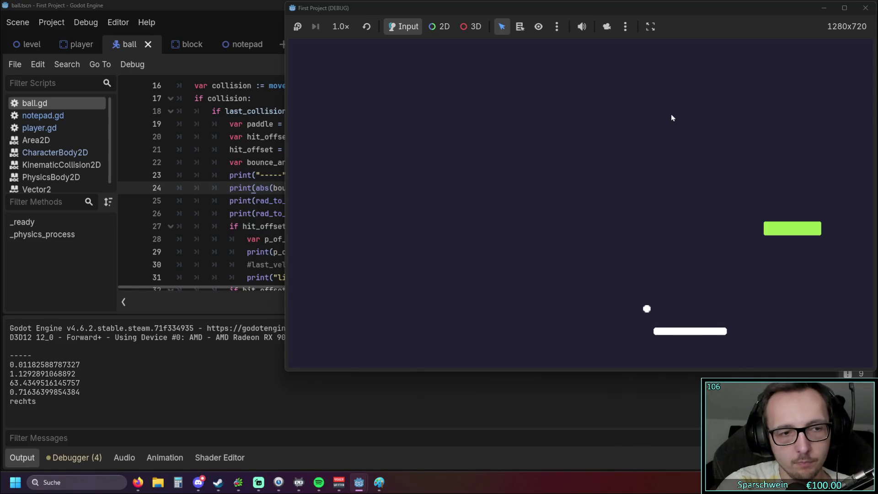
pyautogui.press('Right')
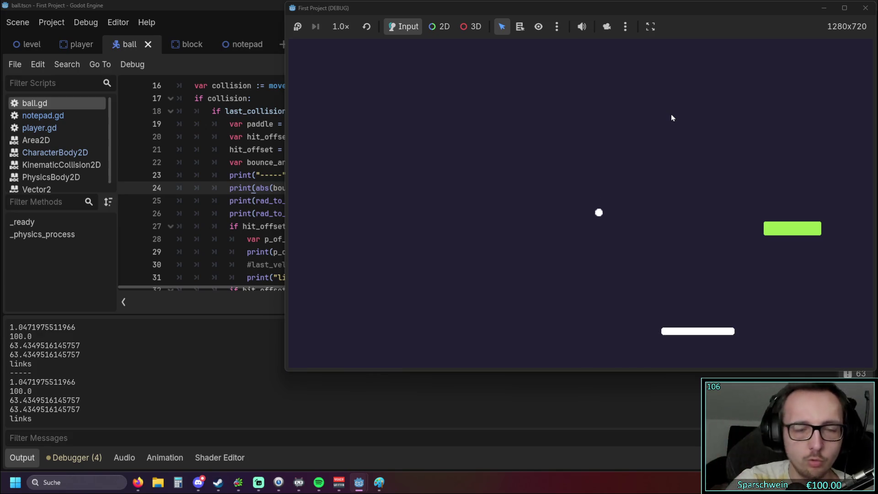
pyautogui.click(213, 149)
pyautogui.moveTo(257, 201); pyautogui.dragTo(301, 203)
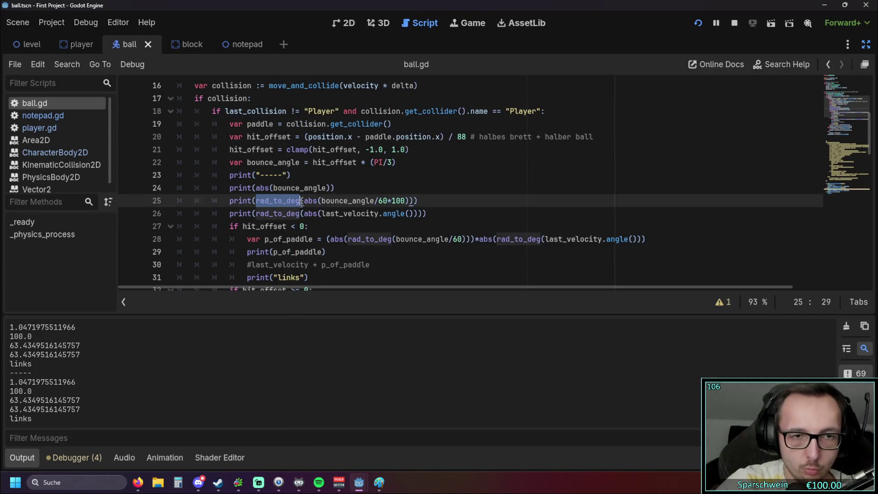
# Change line 24 to print(rad_to_deg(abs(bounce_angle))) and relaunch the game.
pyautogui.hotkey('ctrl', 'c')
pyautogui.click(256, 188)
pyautogui.hotkey('ctrl', 'v')
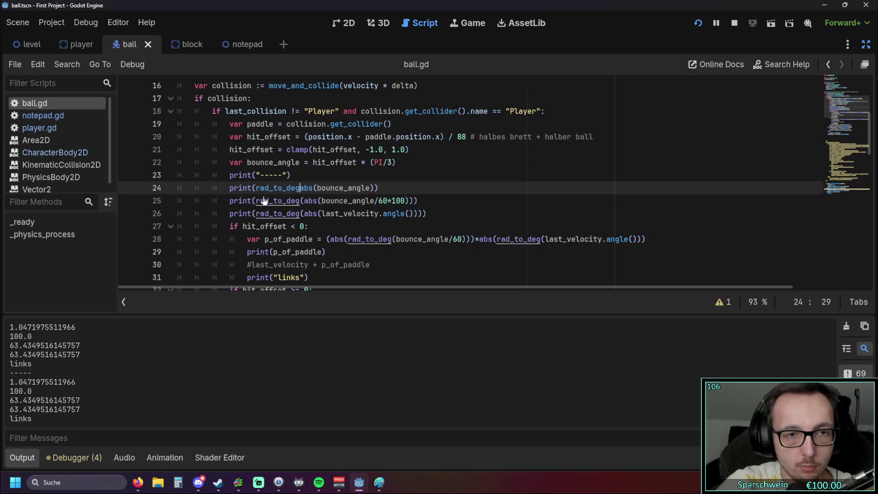
pyautogui.write('(')
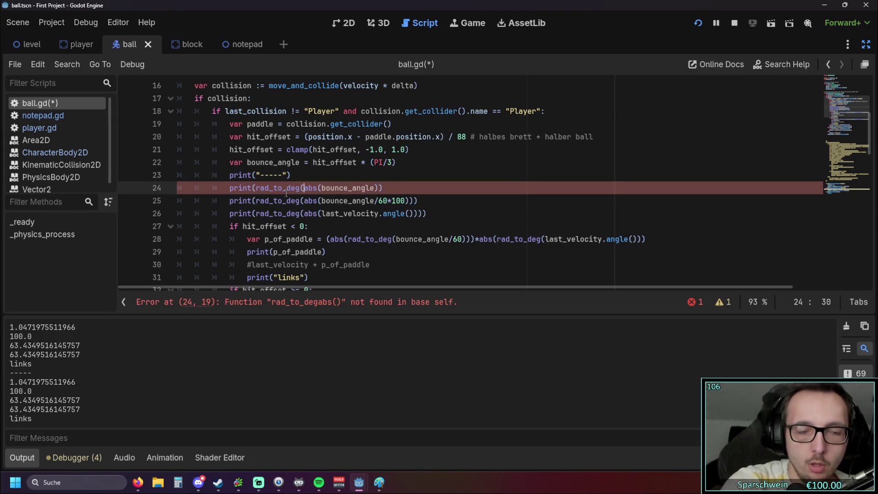
pyautogui.click(379, 188)
pyautogui.write(')')
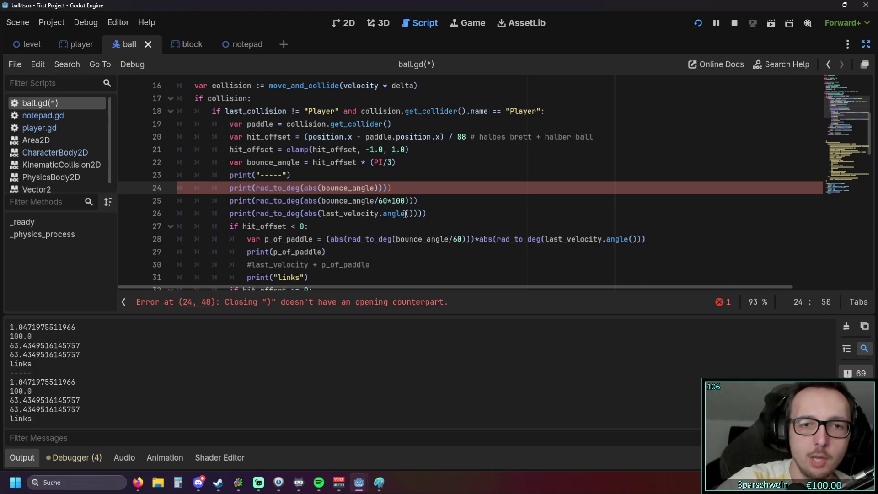
pyautogui.click(720, 102)
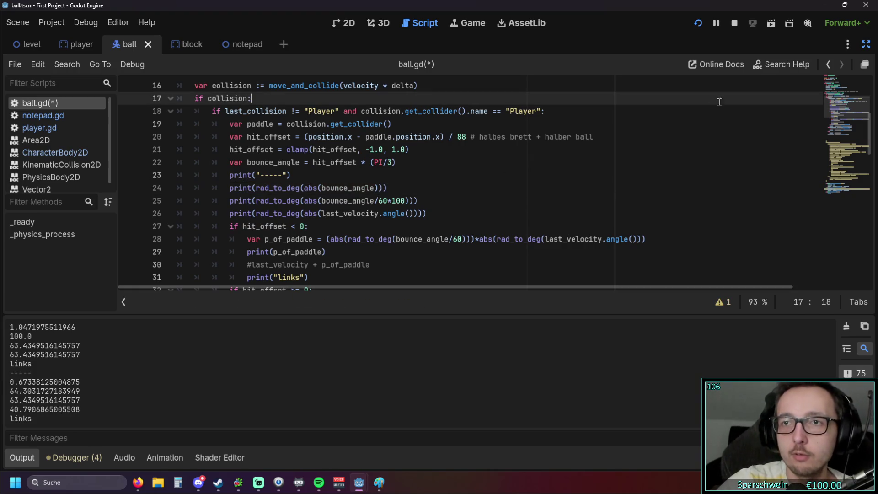
pyautogui.click(697, 27)
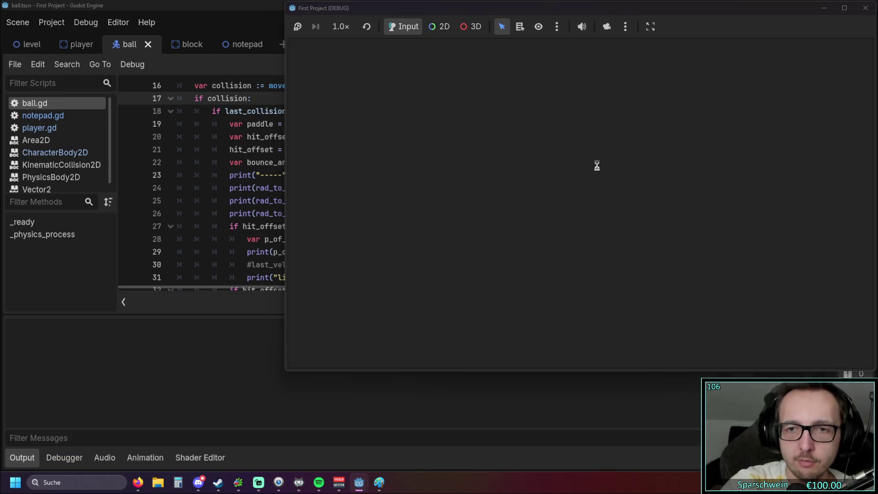
# Bounce the ball at varying paddle offsets, logging angles like 7.504 and 12.507, then close the game.
pyautogui.press('Right')
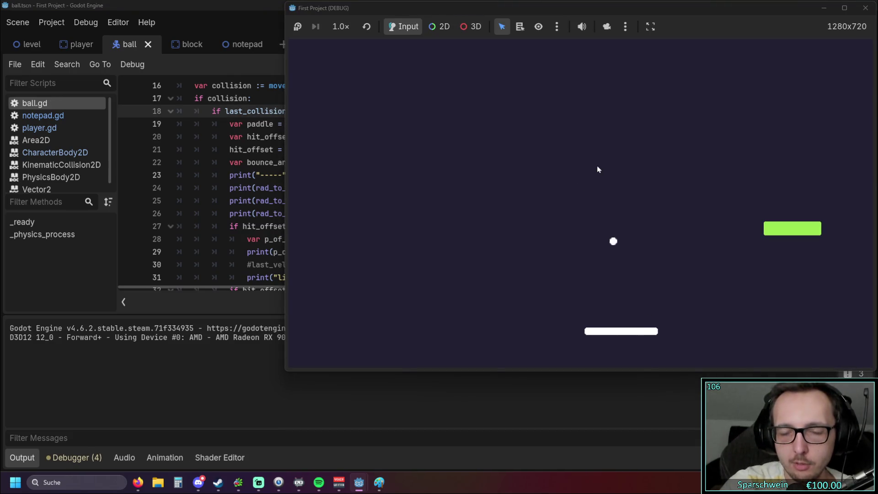
pyautogui.press('Right')
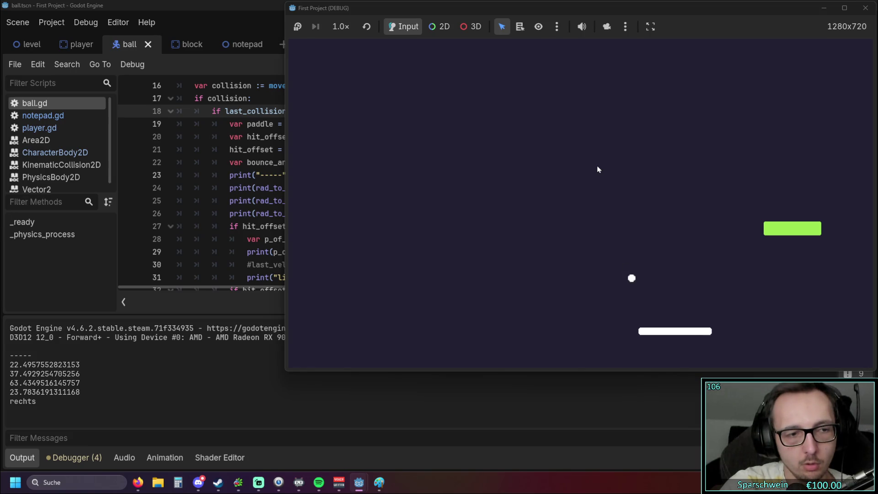
pyautogui.press('Left')
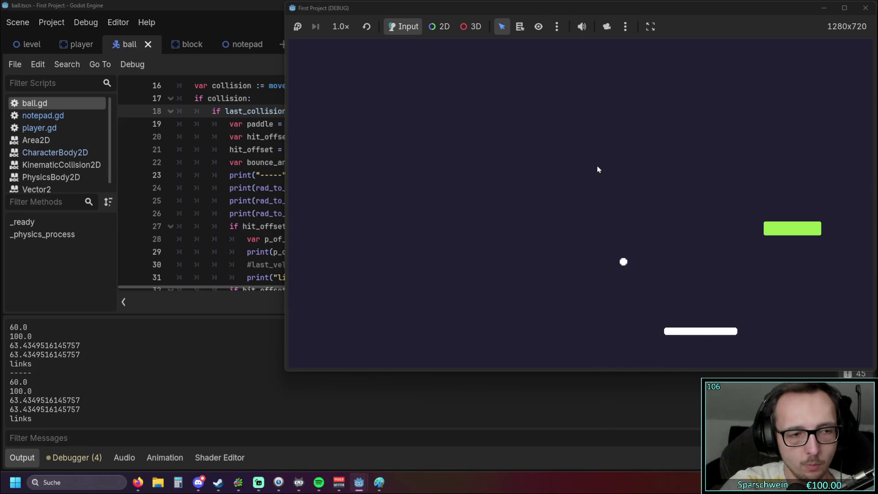
pyautogui.press('Left')
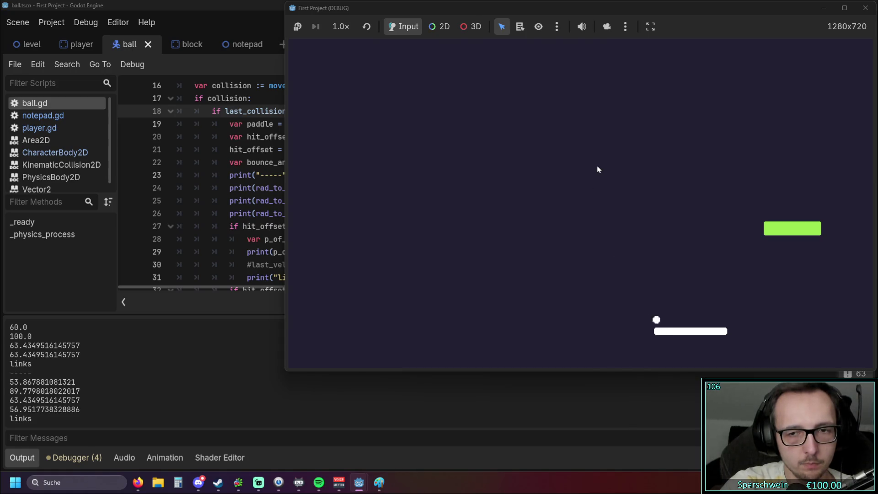
pyautogui.press('Left')
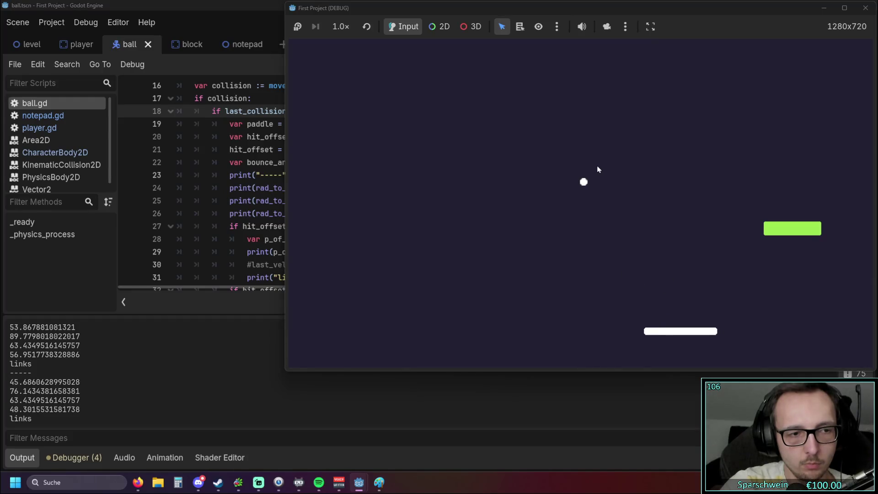
pyautogui.press('Left')
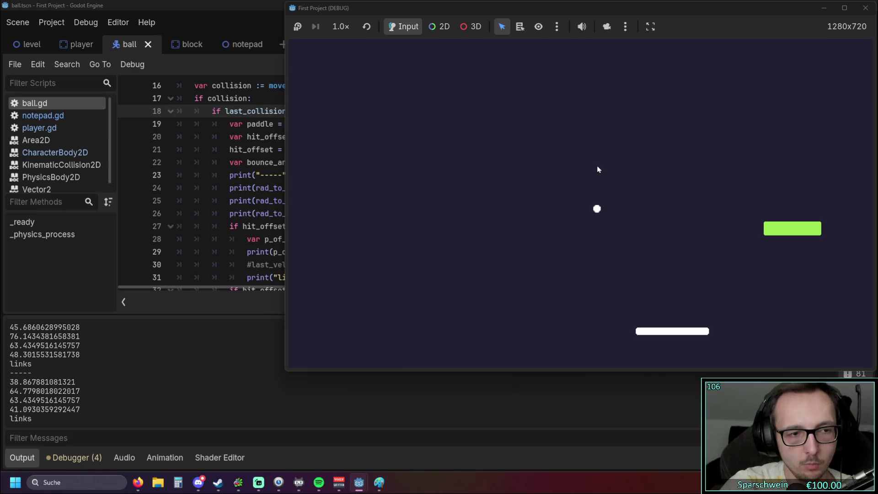
pyautogui.press('Left')
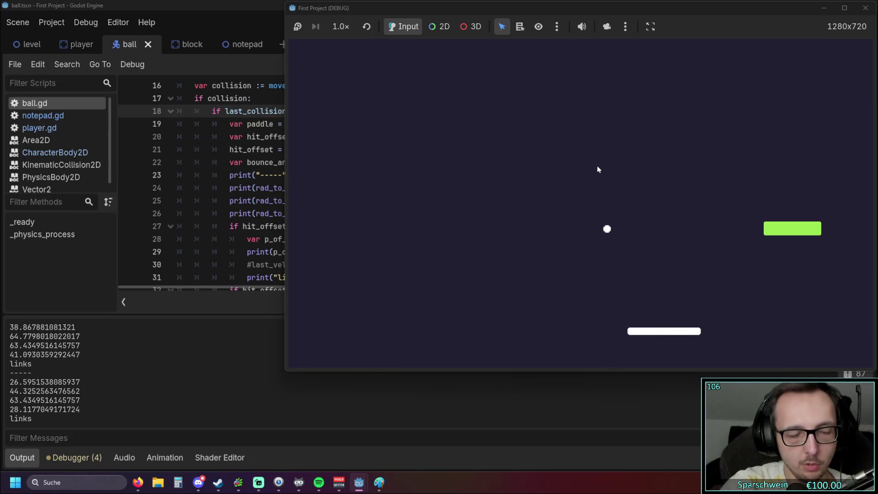
pyautogui.press('Left')
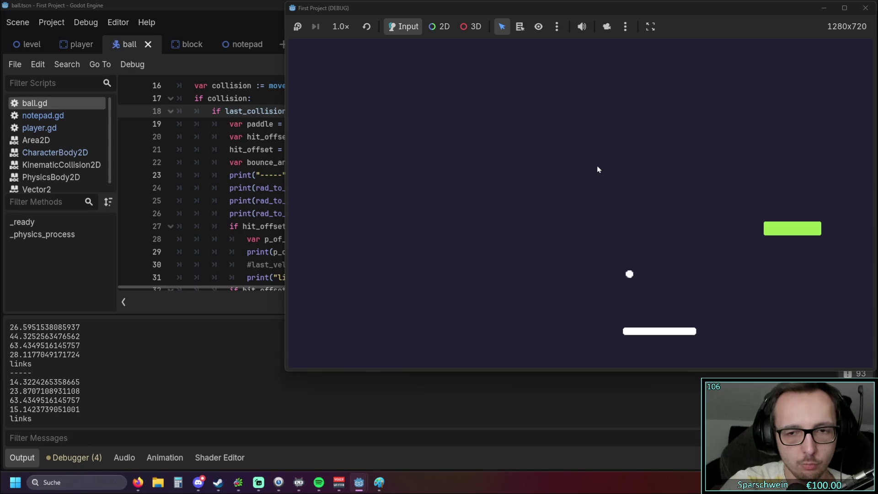
pyautogui.click(866, 8)
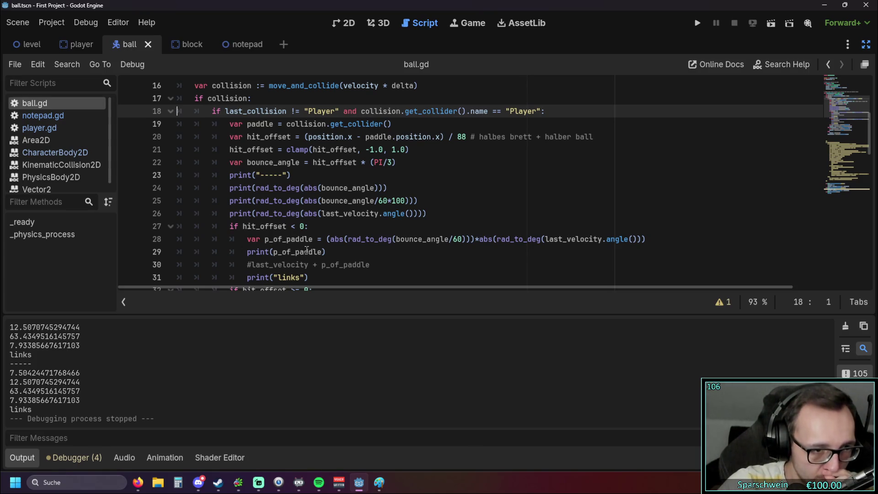
# Inspect the angle prints on lines 24–29 of ball.gd, save with Ctrl+S, and quit Godot.
pyautogui.moveTo(325, 251); pyautogui.dragTo(257, 252)
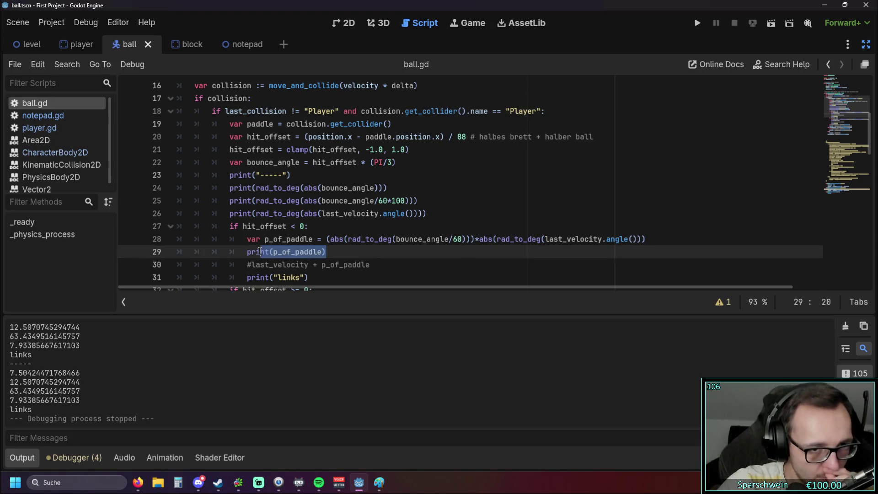
pyautogui.click(287, 253)
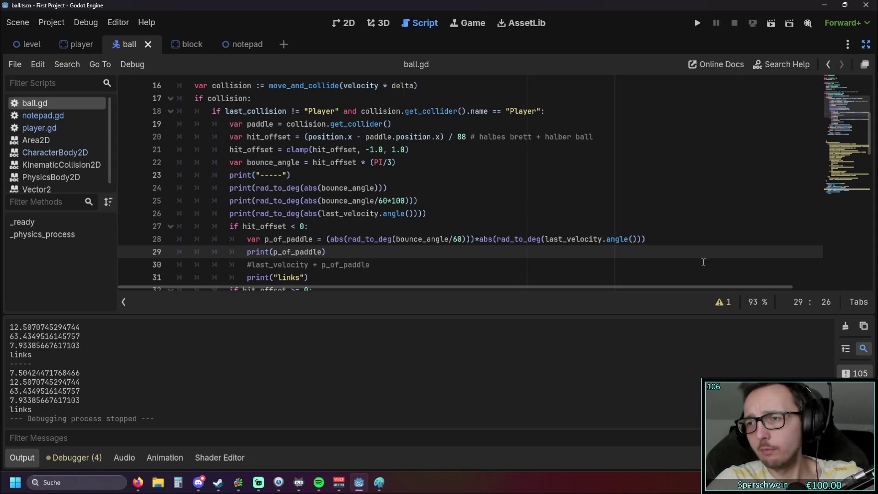
pyautogui.click(537, 216)
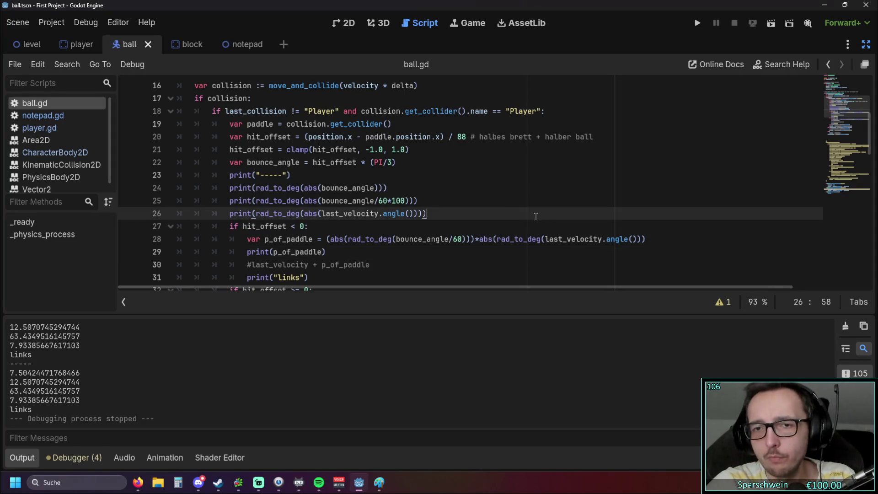
pyautogui.hotkey('ctrl', 's')
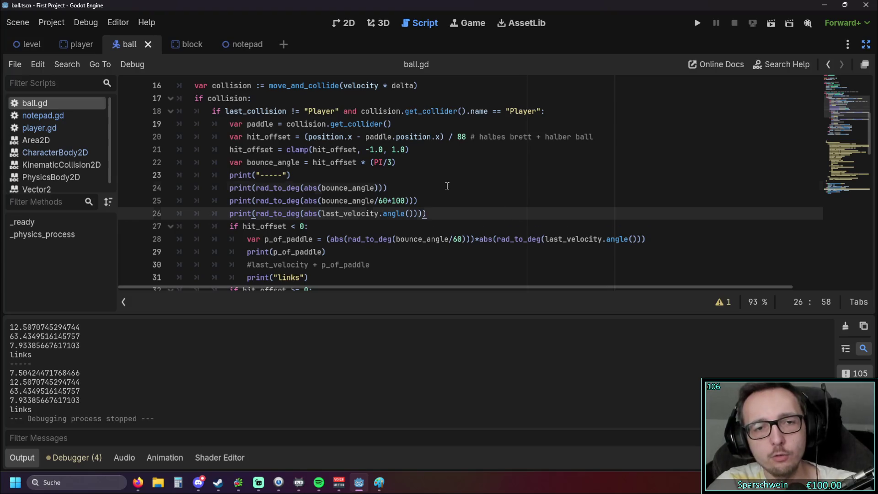
pyautogui.click(448, 185)
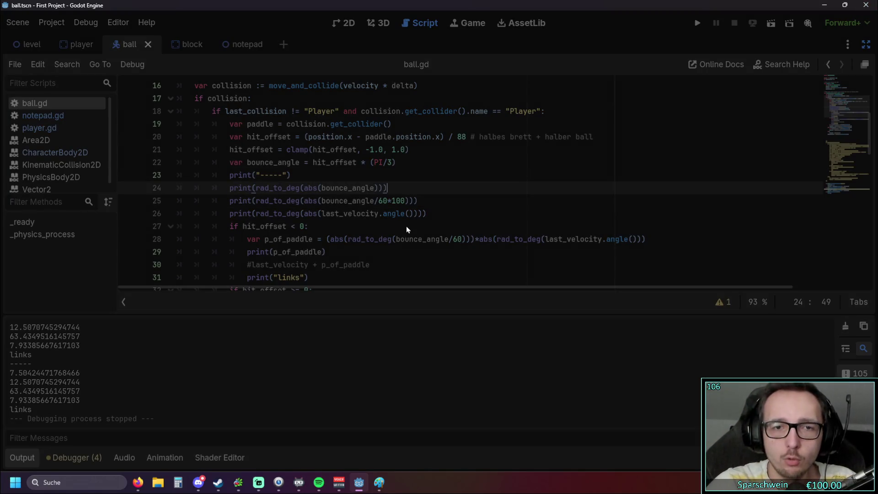
pyautogui.hotkey('alt', 'F4')
pyautogui.hotkey('alt', 'F4')
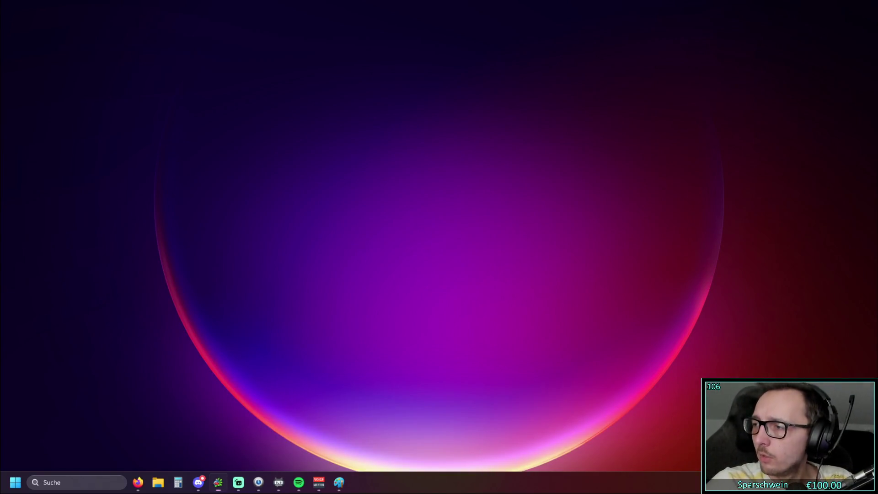
# Start Godot Engine from the Steam library and open First Project.
pyautogui.click(138, 483)
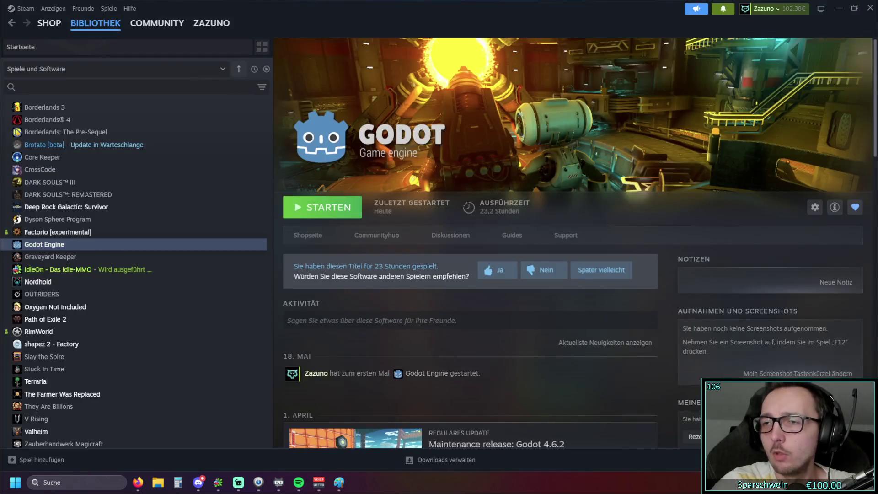
pyautogui.click(313, 210)
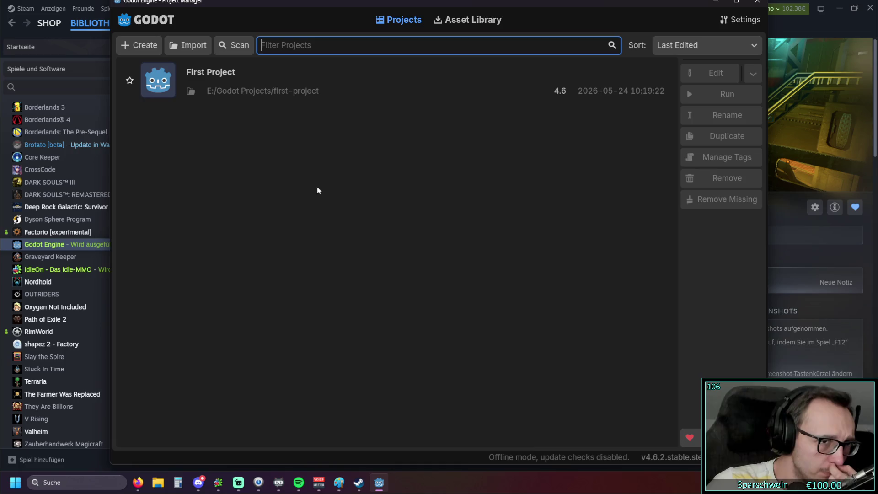
pyautogui.doubleClick(245, 90)
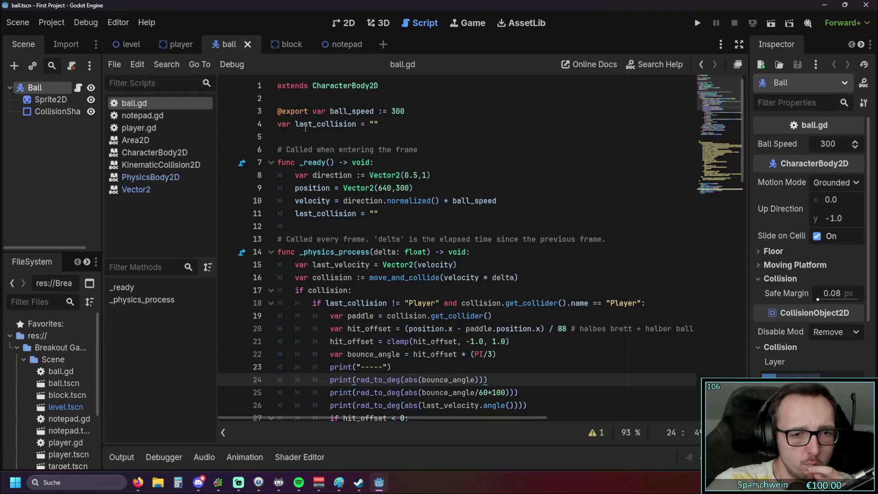
# Look over the player and ball scenes in the editor.
pyautogui.scroll(-6, 402, 223)
pyautogui.scroll(3, 403, 223)
pyautogui.scroll(1, 402, 223)
pyautogui.click(181, 44)
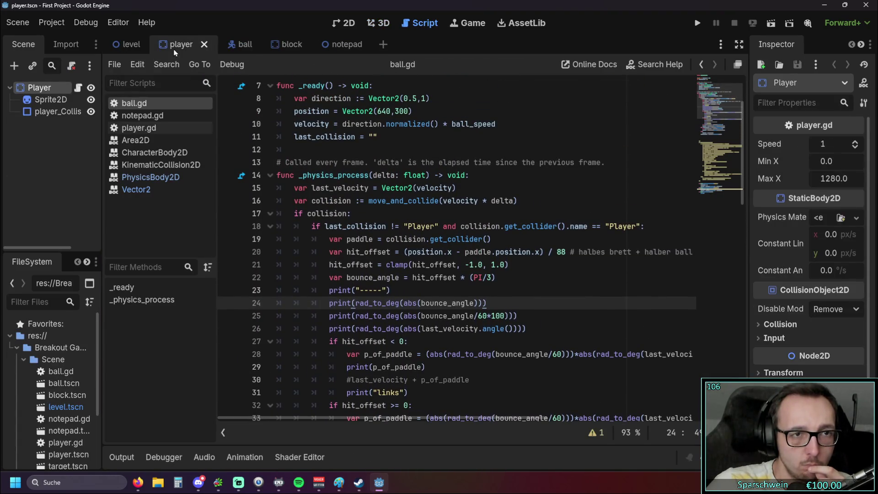
pyautogui.scroll(3, 310, 162)
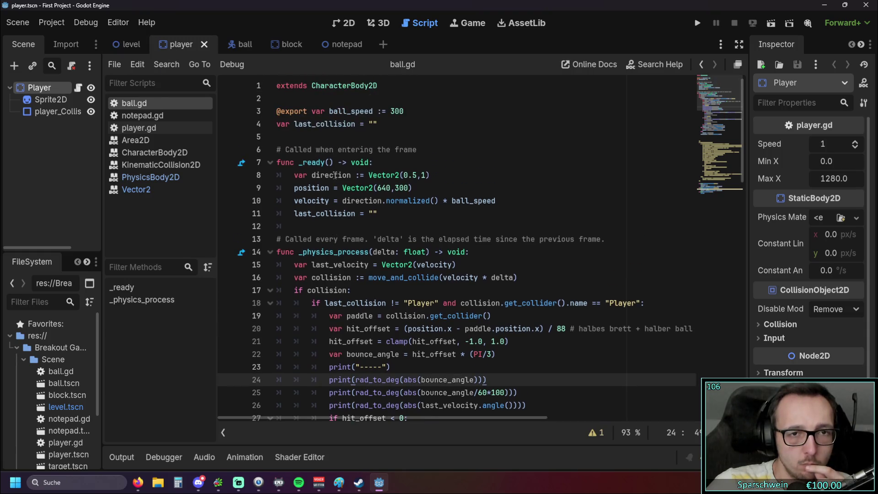
pyautogui.click(238, 44)
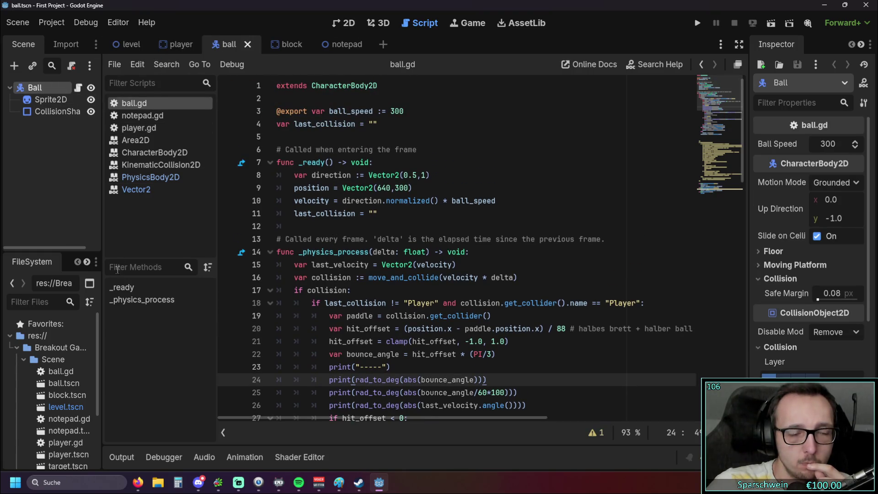
# Scroll through the notepad.gd and player.gd scripts, then leave Godot for the Steam page.
pyautogui.click(151, 117)
pyautogui.click(144, 129)
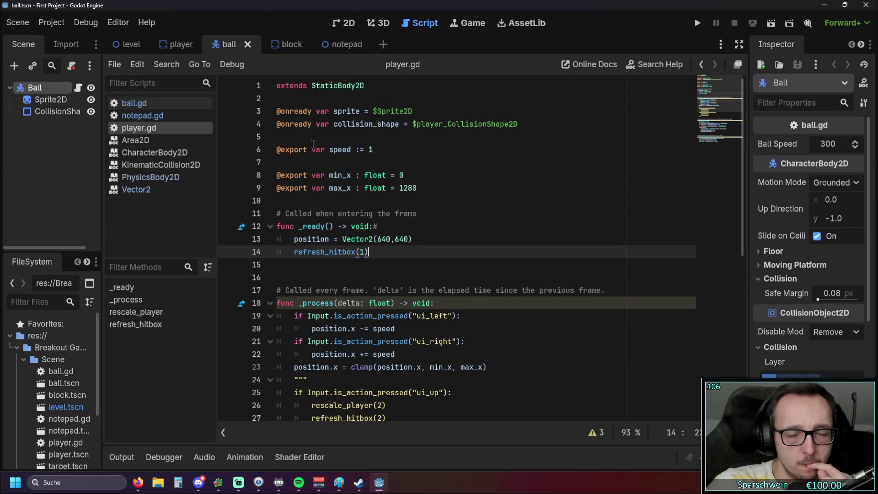
pyautogui.scroll(-8, 313, 144)
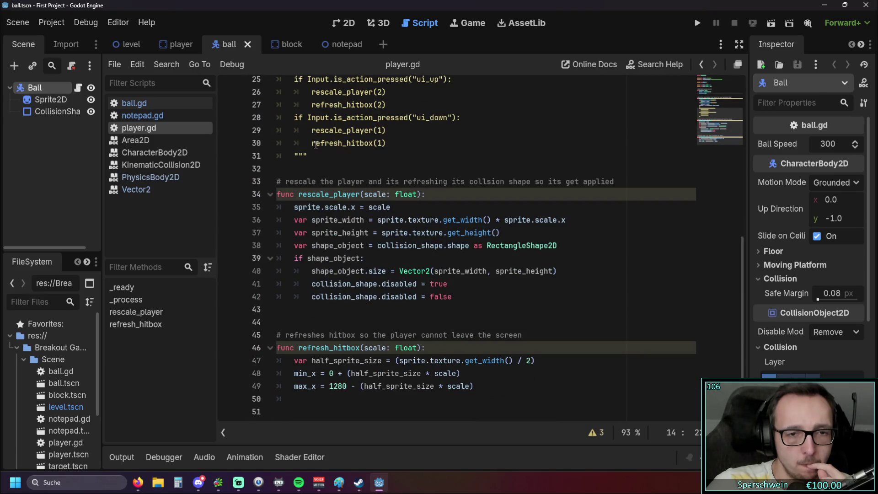
pyautogui.scroll(8, 315, 144)
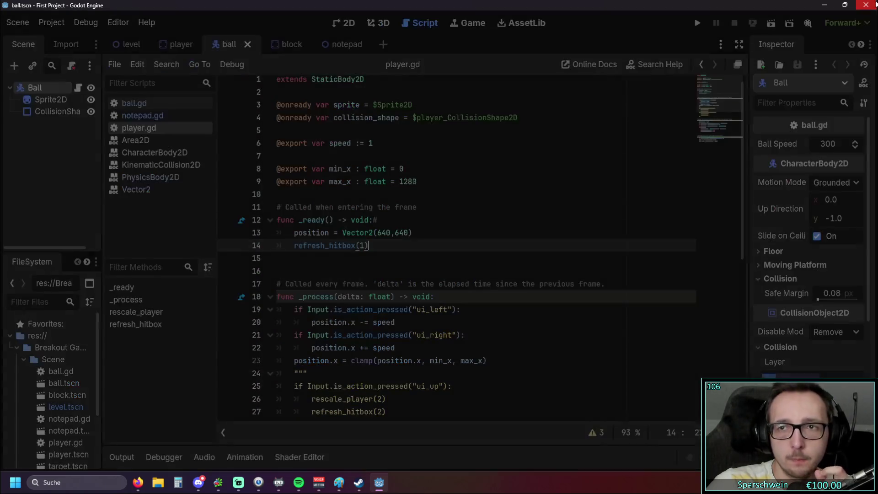
pyautogui.hotkey('alt', 'Tab')
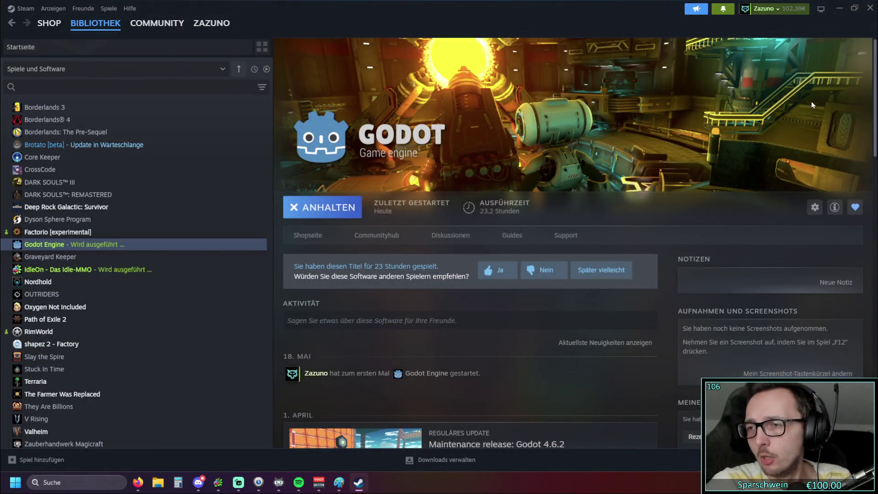